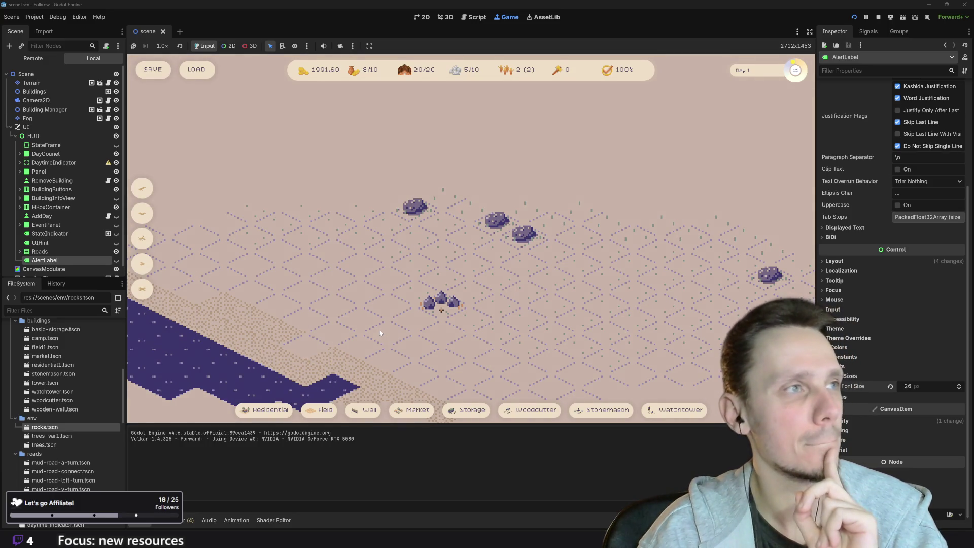
# Step: Stop the running game and review building_manager.gd down to the removal-hover highlight code
pyautogui.click(878, 18)
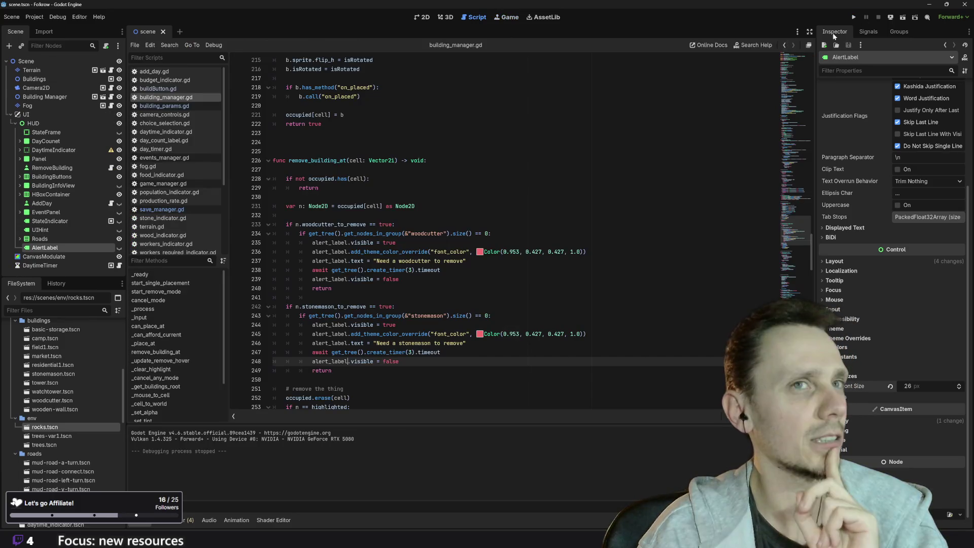
pyautogui.scroll(5, 263, 200)
pyautogui.scroll(15, 456, 228)
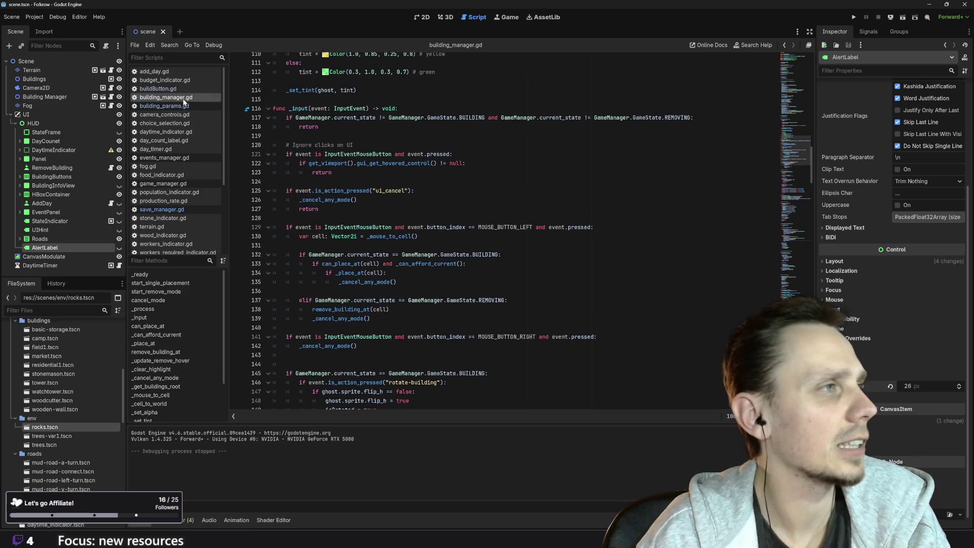
pyautogui.scroll(-5, 457, 228)
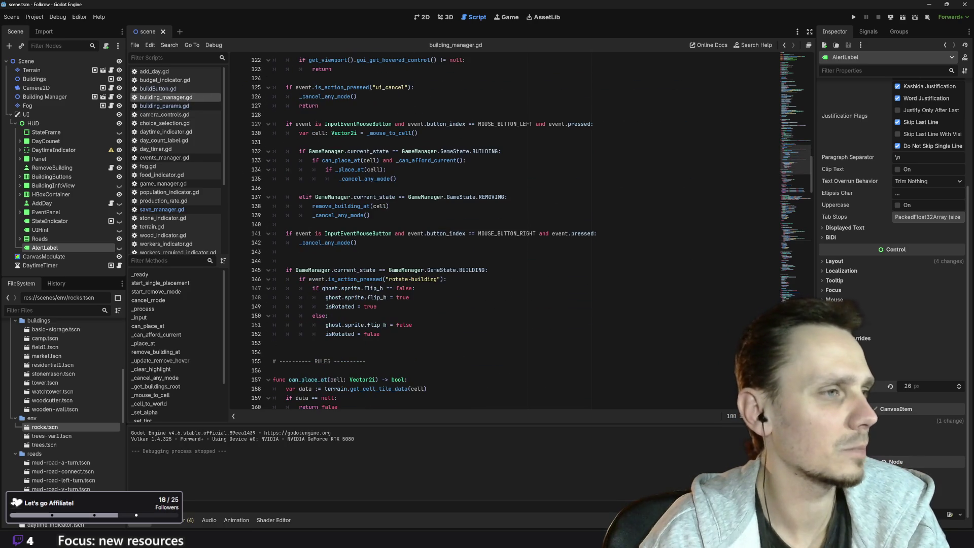
pyautogui.scroll(-13, 456, 228)
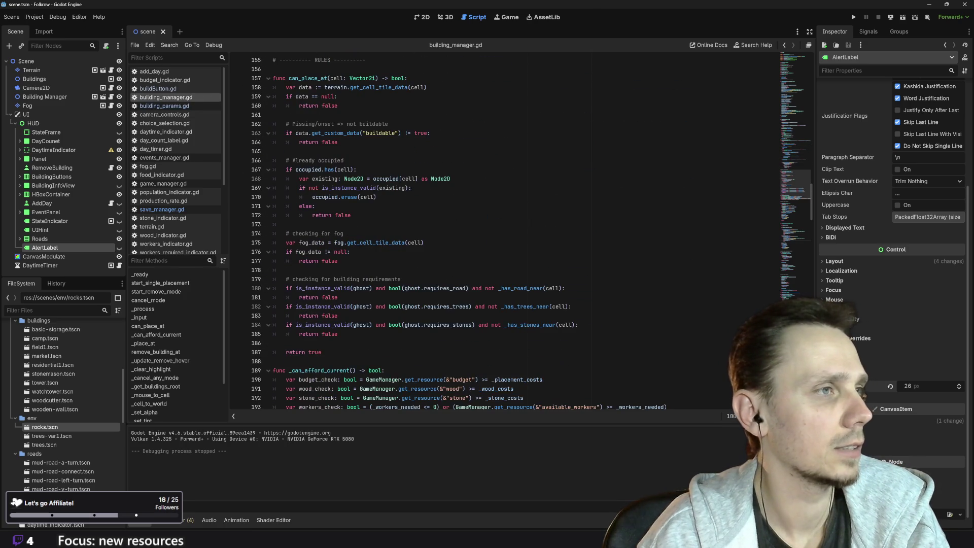
pyautogui.scroll(-12, 456, 228)
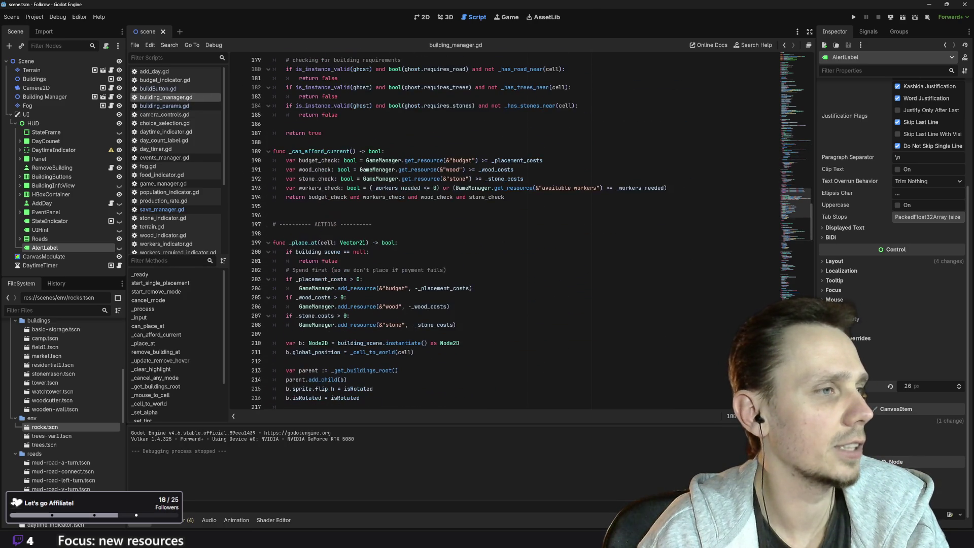
pyautogui.scroll(-14, 456, 228)
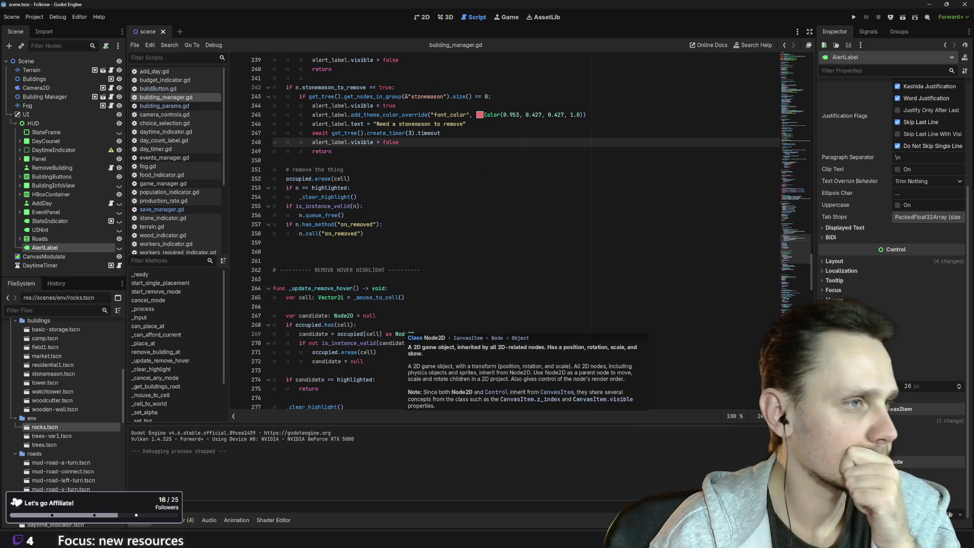
pyautogui.scroll(-2, 431, 325)
pyautogui.scroll(-3, 431, 304)
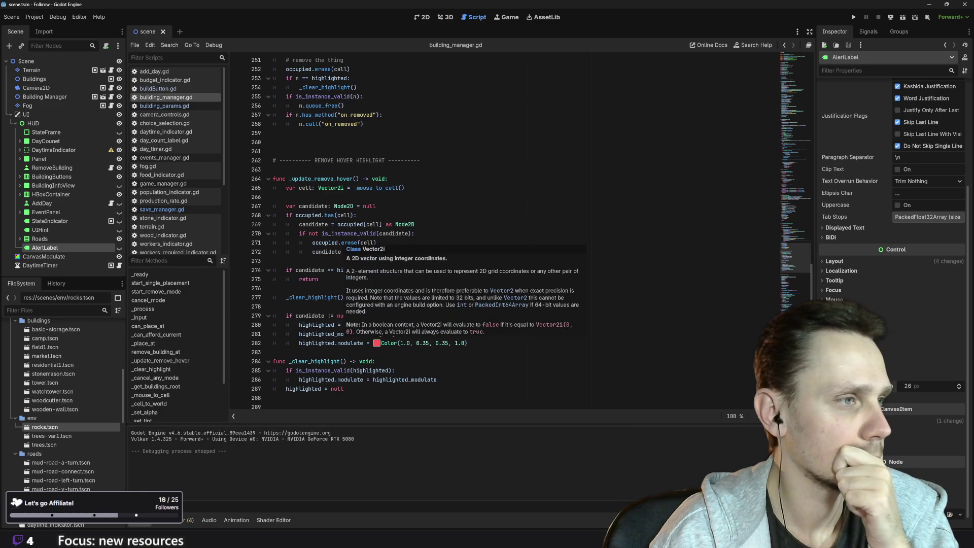
pyautogui.scroll(-1, 431, 305)
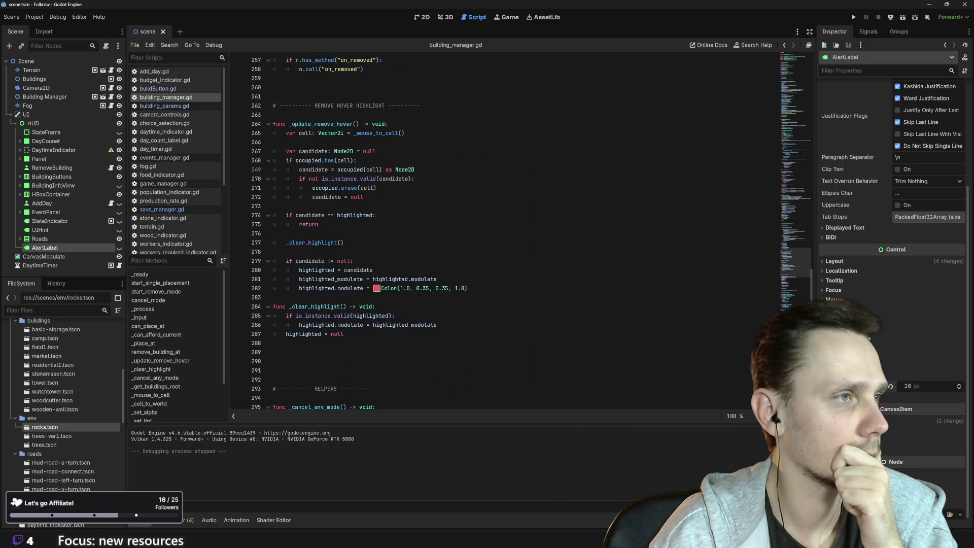
pyautogui.scroll(2, 531, 230)
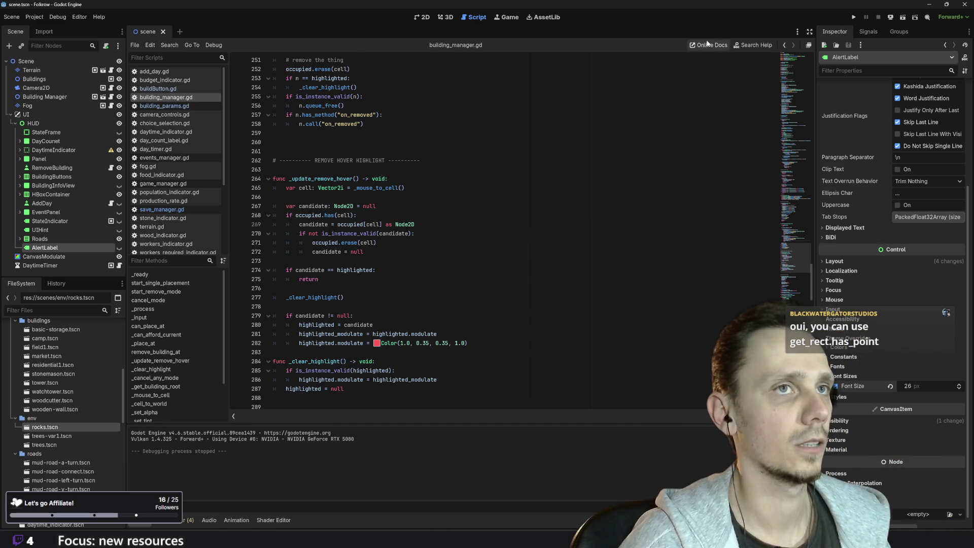
# Step: Search the Godot docs in Chrome for get_rect
pyautogui.moveTo(386, 547)
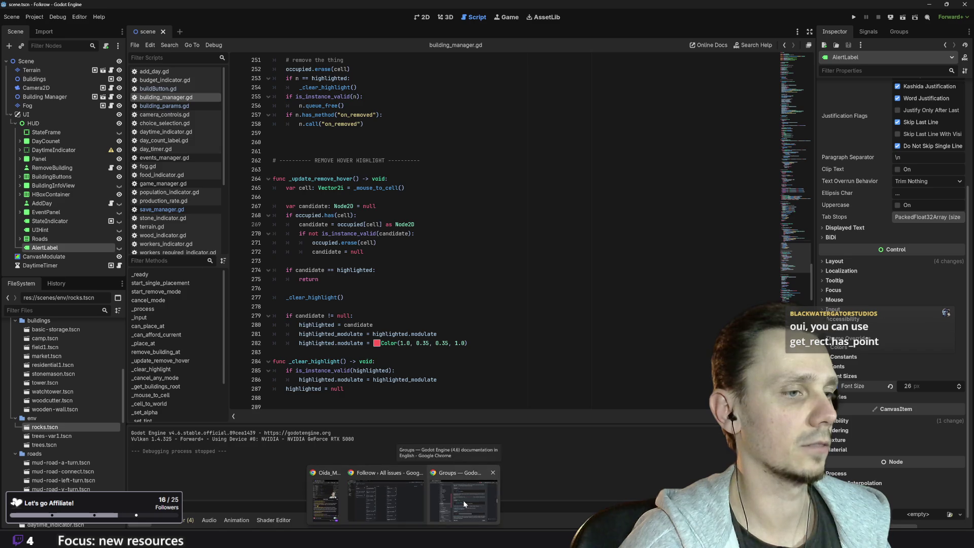
pyautogui.click(463, 500)
pyautogui.scroll(5, 395, 233)
pyautogui.click(287, 101)
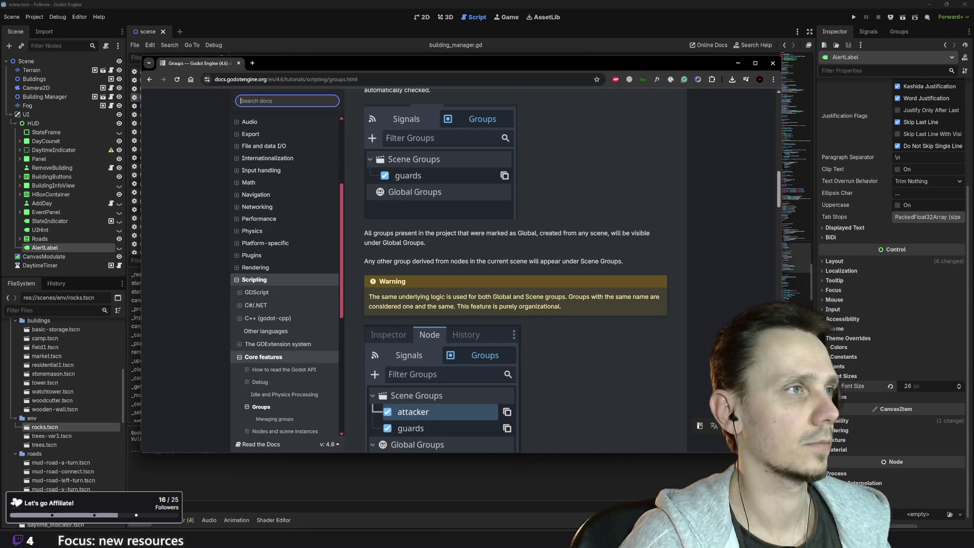
pyautogui.write('get_')
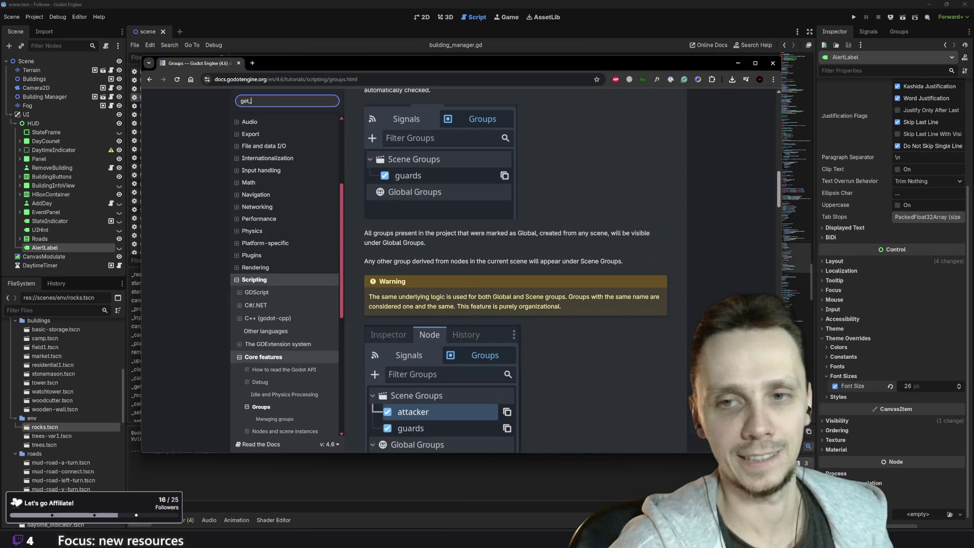
pyautogui.write('rect')
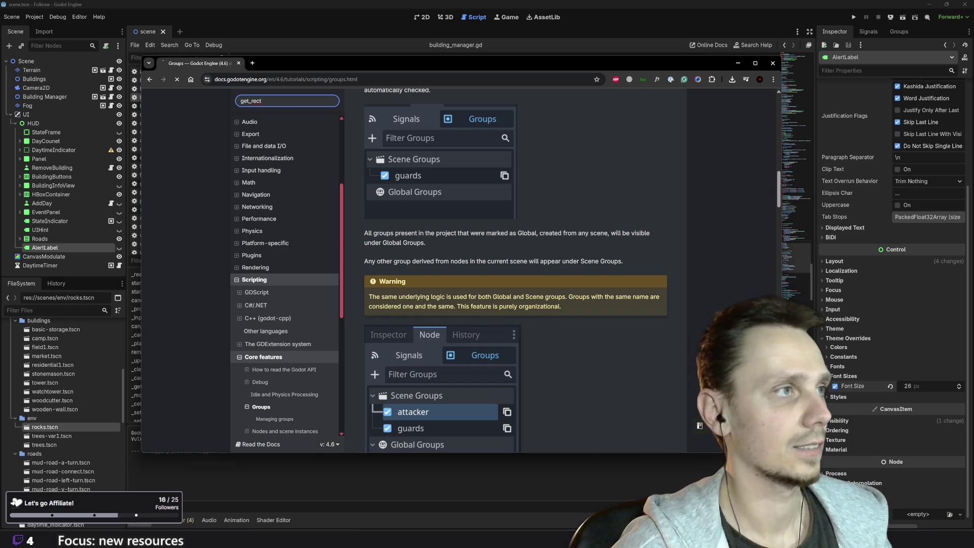
pyautogui.press('Return')
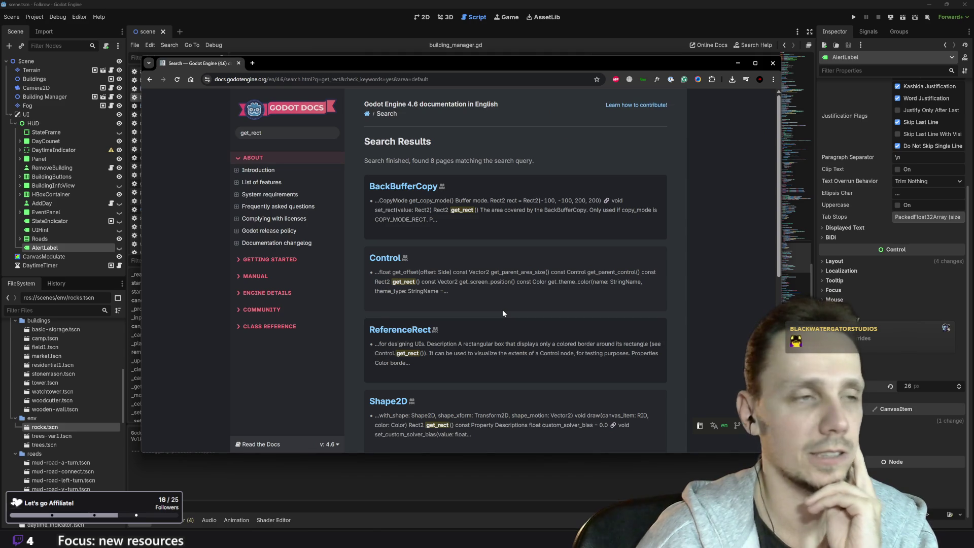
# Step: Open the Control class reference from the results and jump to its get_rect() method
pyautogui.scroll(-1, 495, 311)
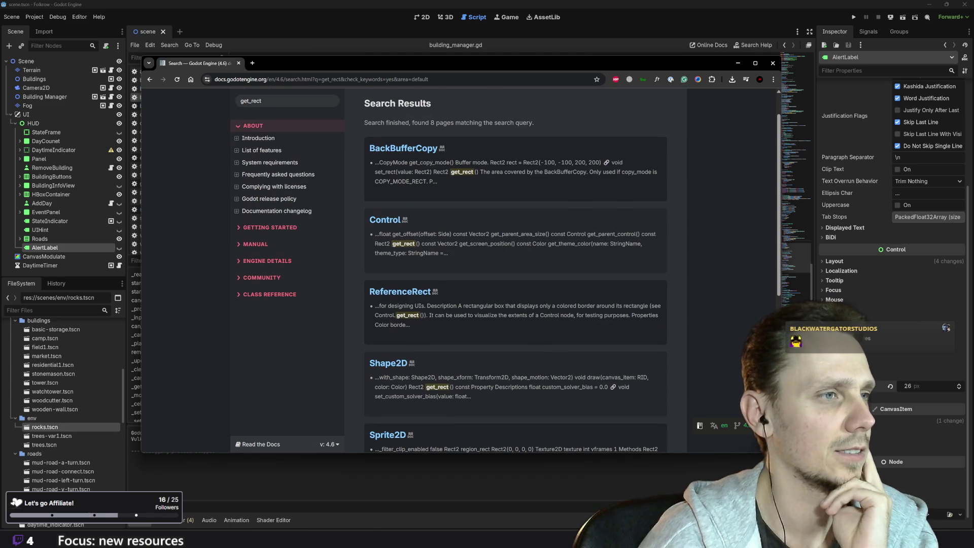
pyautogui.scroll(1, 402, 317)
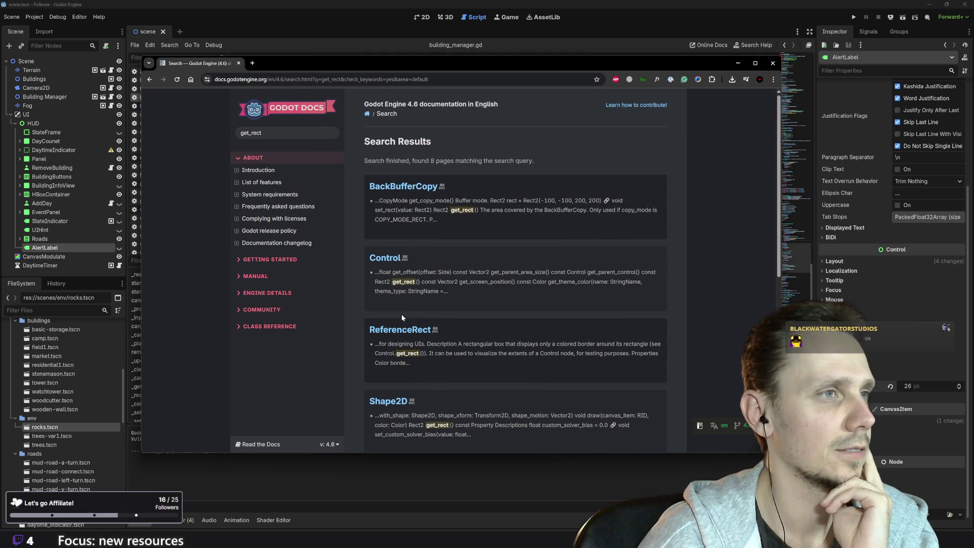
pyautogui.click(393, 259)
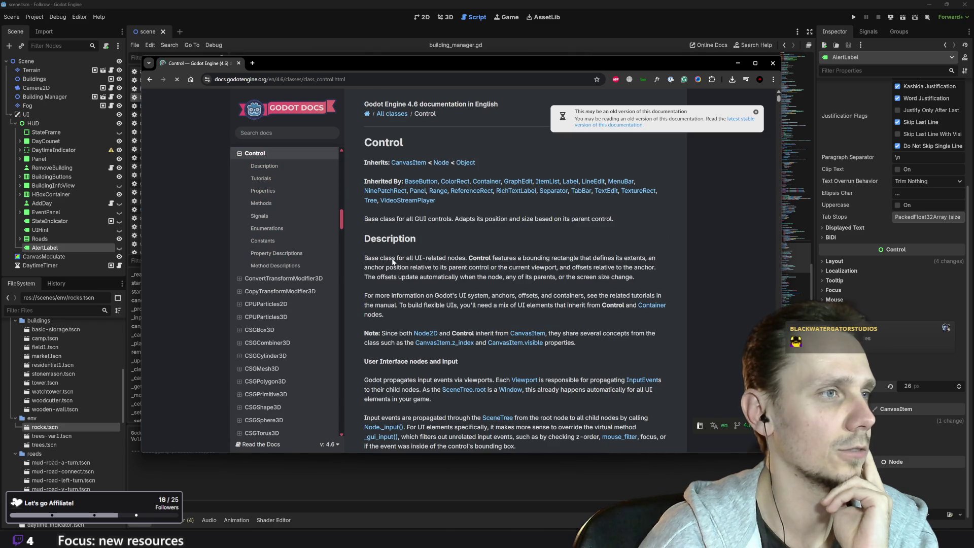
pyautogui.scroll(-10, 392, 261)
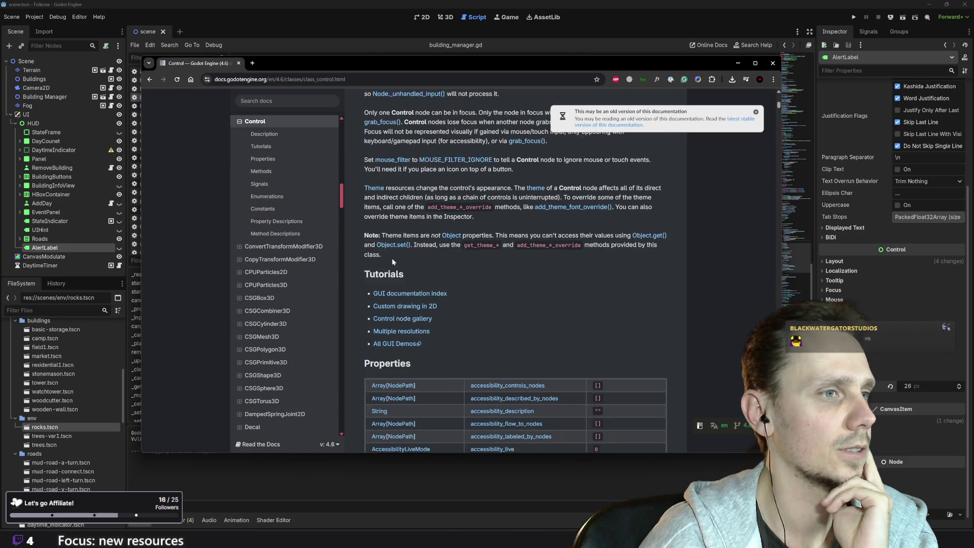
pyautogui.scroll(-4, 392, 261)
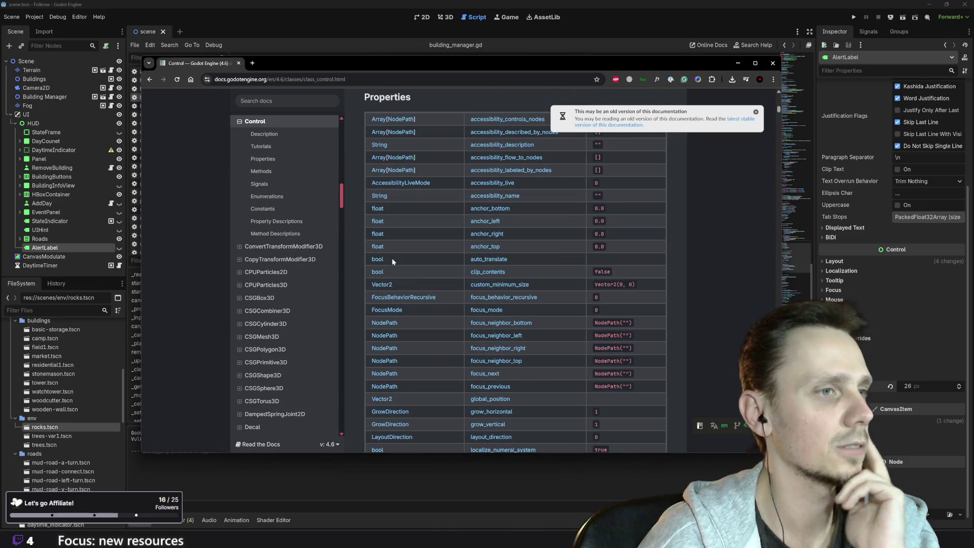
pyautogui.scroll(-12, 392, 258)
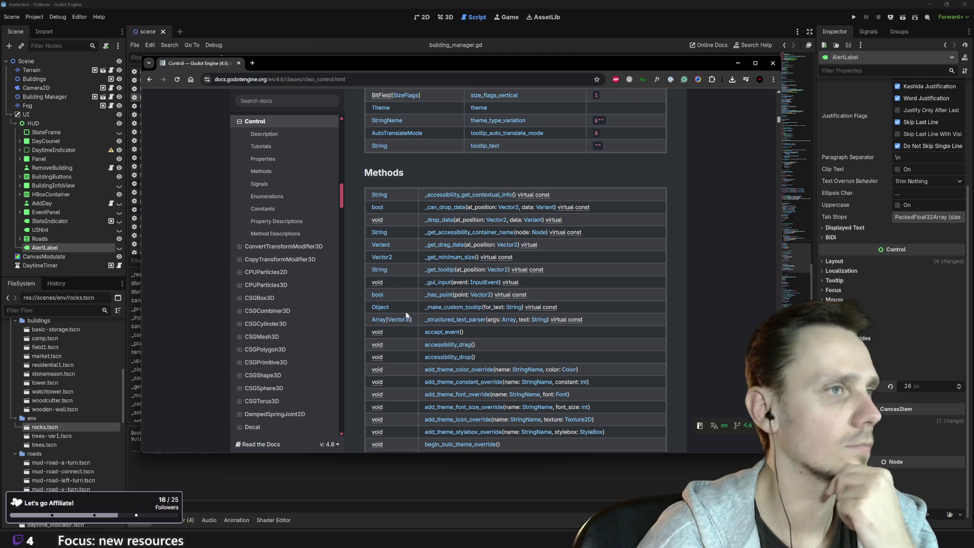
pyautogui.scroll(-3, 406, 312)
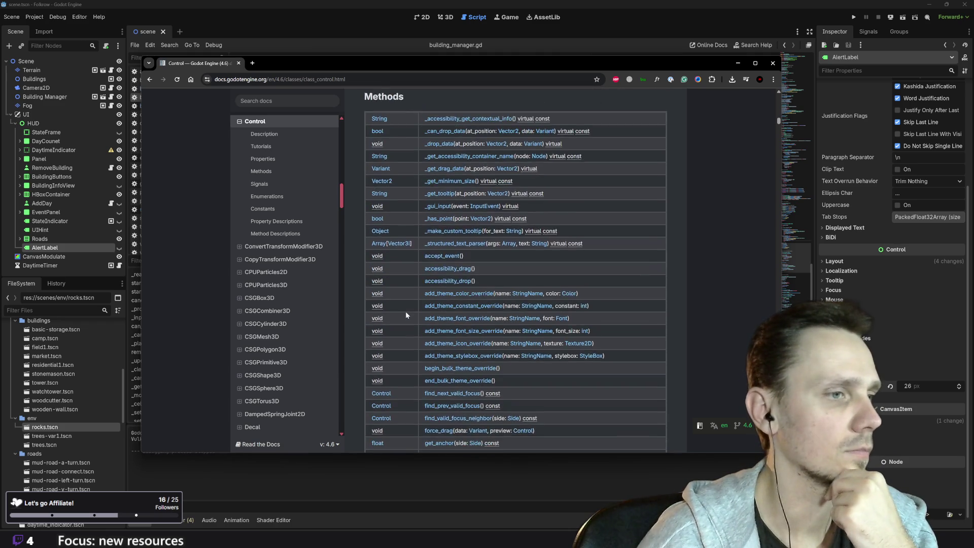
pyautogui.scroll(-3, 406, 314)
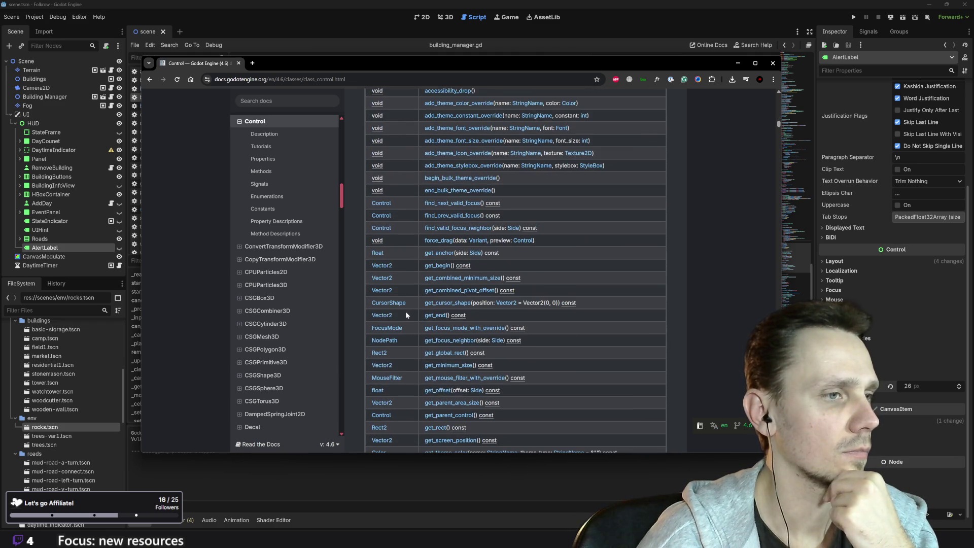
pyautogui.scroll(-2, 406, 314)
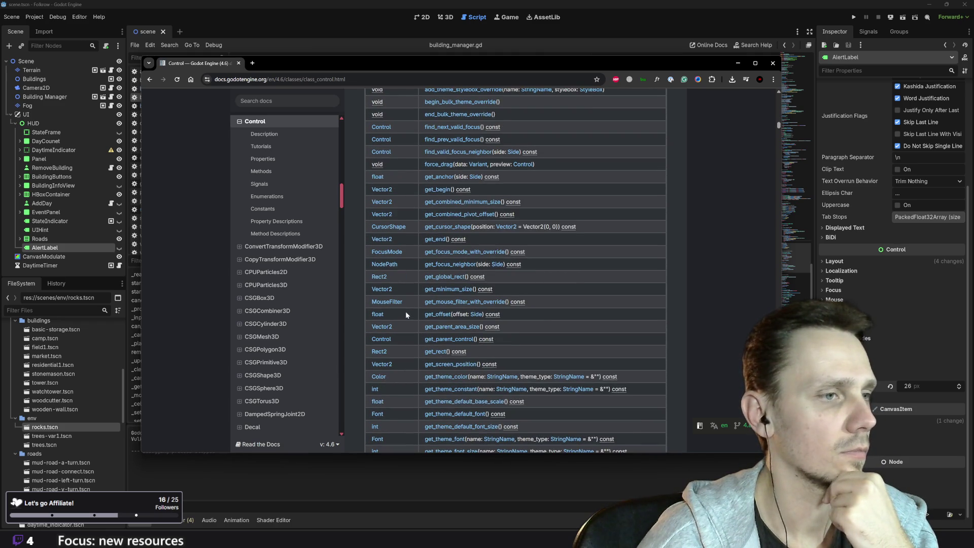
pyautogui.click(437, 352)
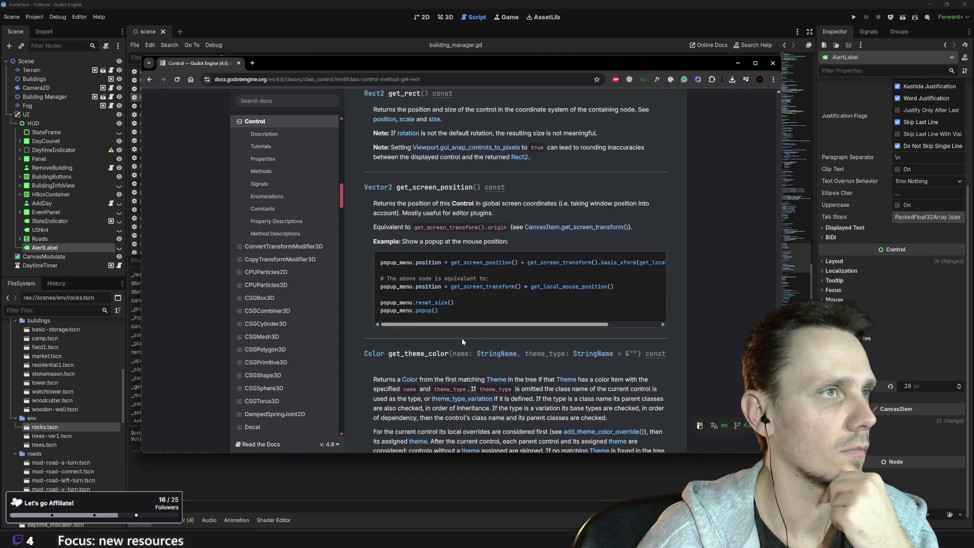
# Step: Read the get_screen_position() popup-at-mouse example by scrolling its code block sideways
pyautogui.scroll(1, 461, 338)
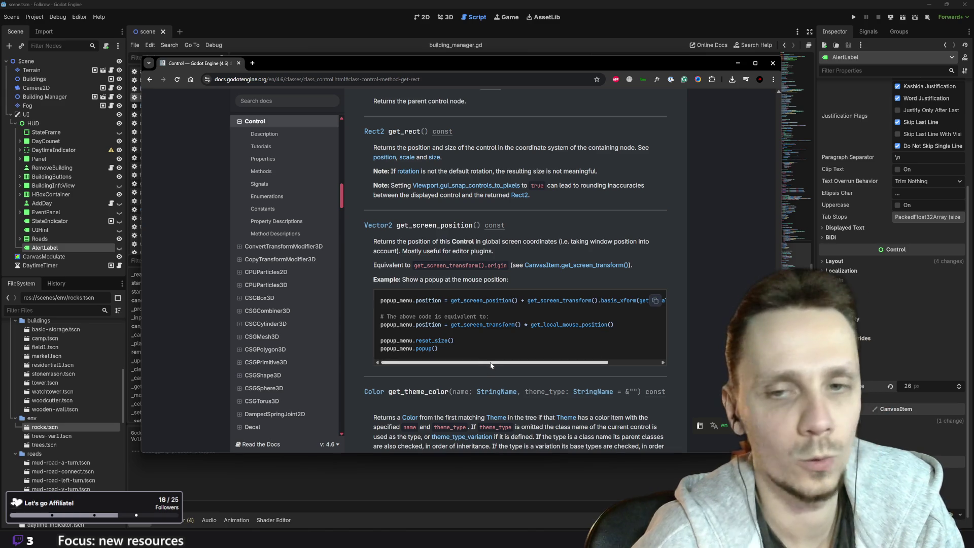
pyautogui.moveTo(491, 365)
pyautogui.mouseDown()
pyautogui.moveTo(582, 362)
pyautogui.moveTo(489, 373)
pyautogui.mouseUp()
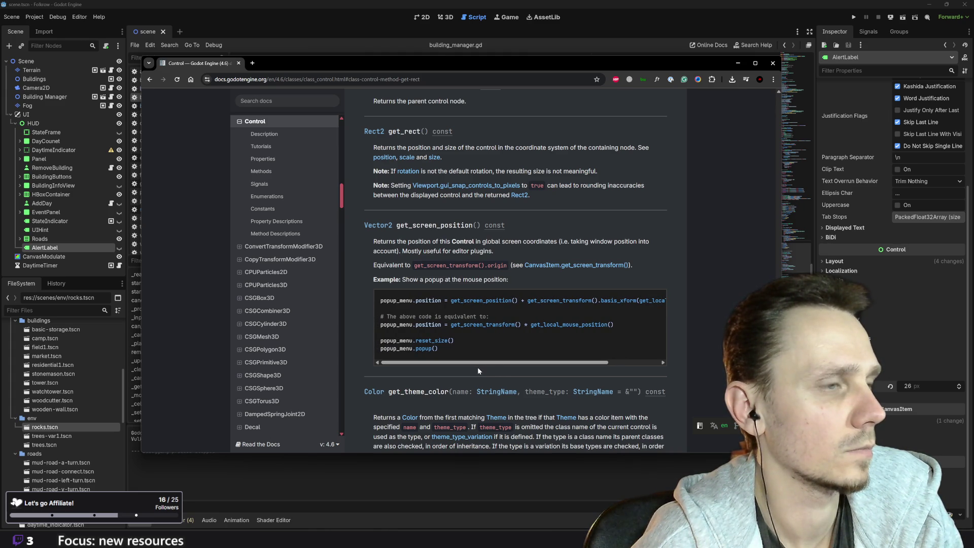
pyautogui.scroll(-1, 478, 371)
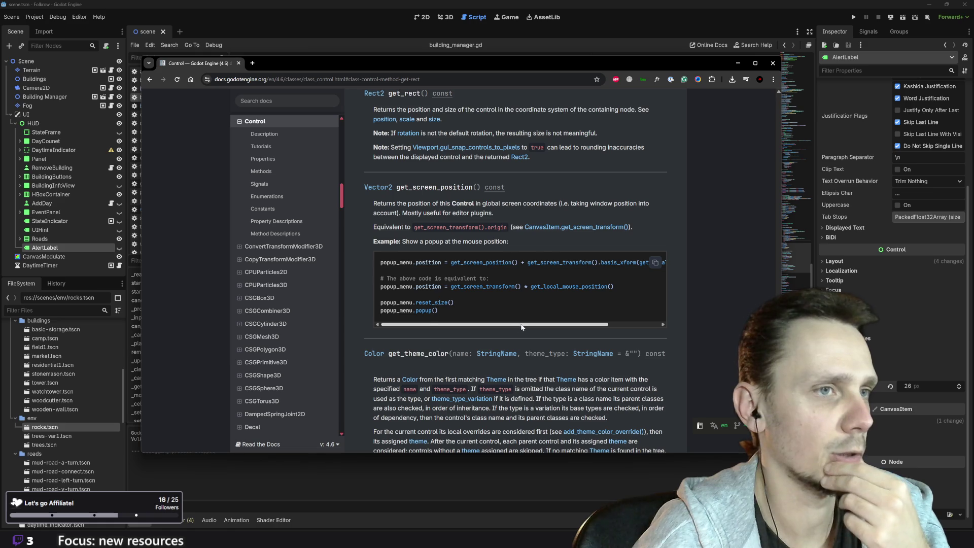
pyautogui.moveTo(518, 325); pyautogui.dragTo(612, 320)
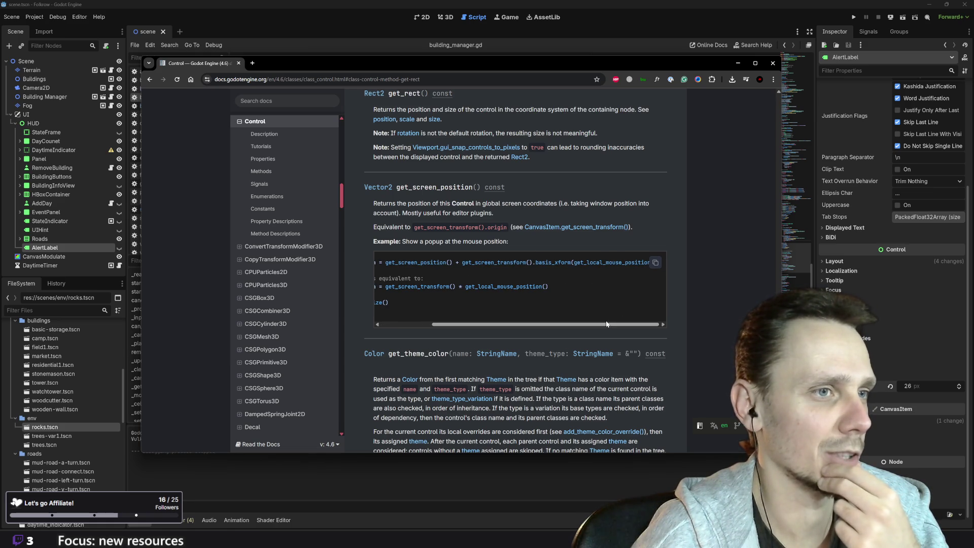
pyautogui.moveTo(608, 325); pyautogui.dragTo(448, 328)
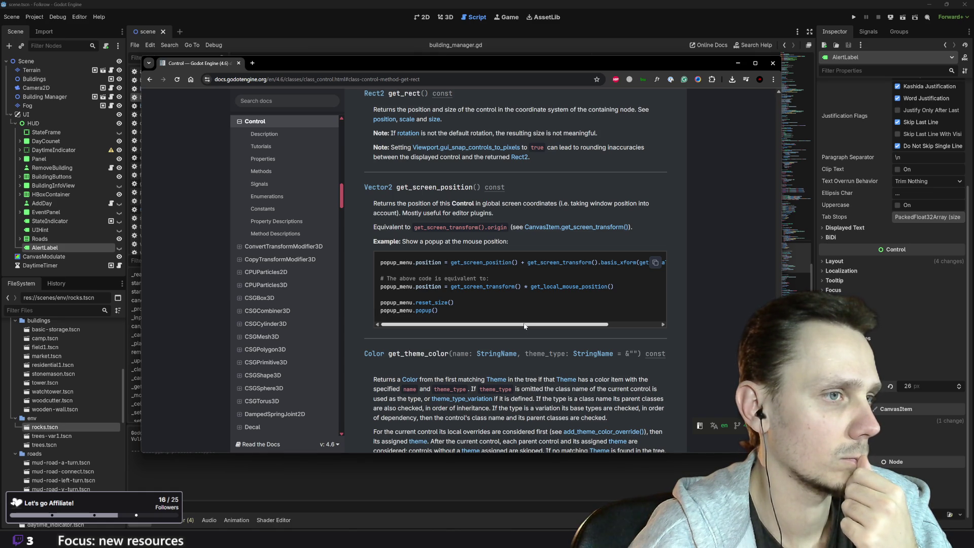
pyautogui.moveTo(527, 325); pyautogui.dragTo(591, 328)
pyautogui.hscroll(-5, 589, 325)
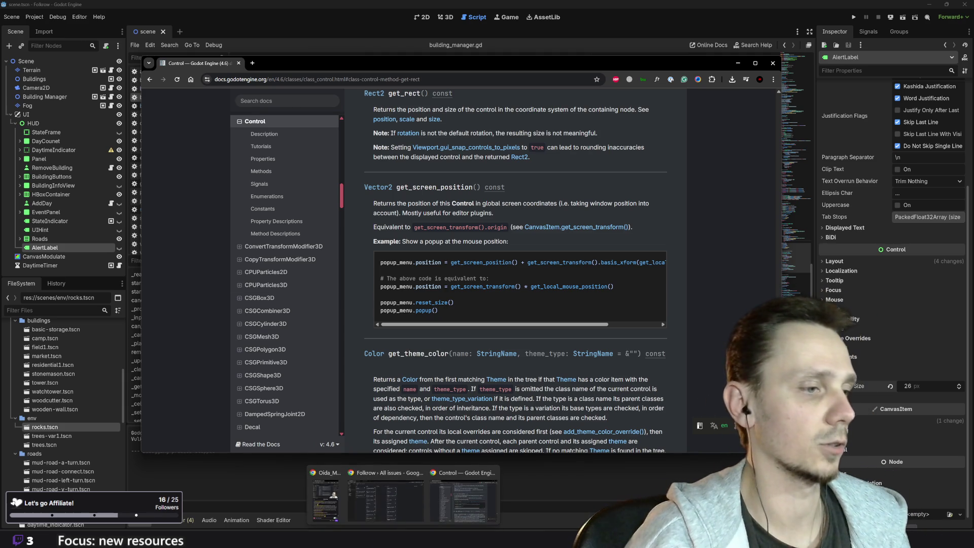
pyautogui.click(398, 504)
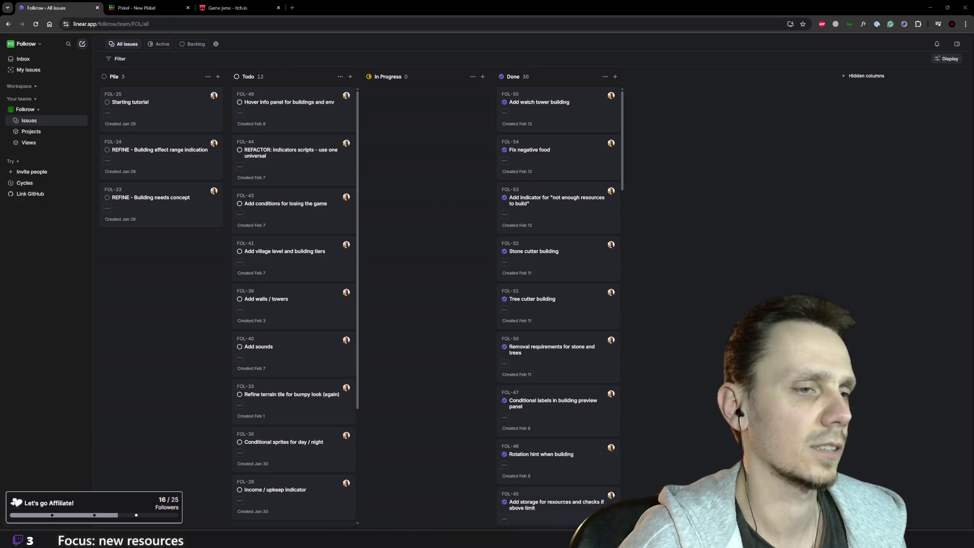
pyautogui.click(565, 535)
pyautogui.moveTo(405, 537)
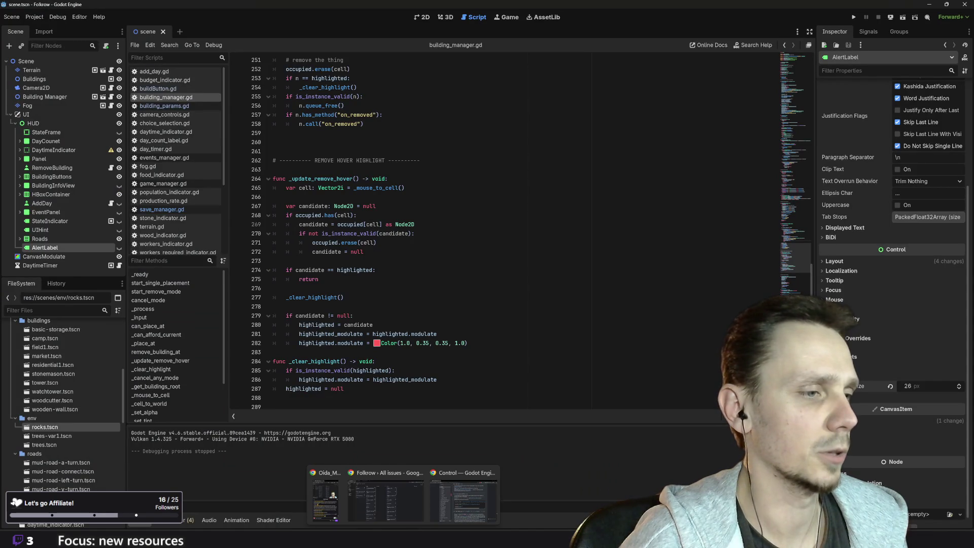
pyautogui.click(442, 516)
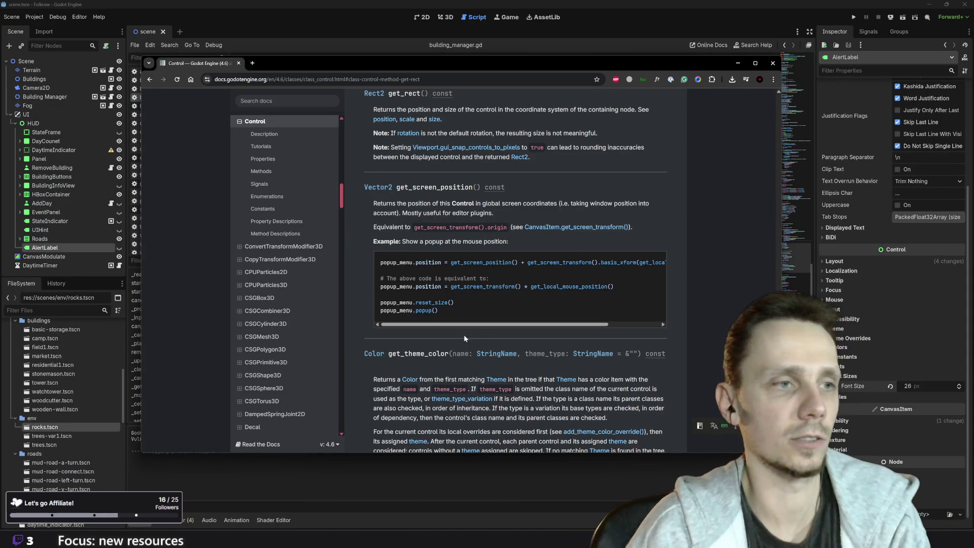
# Step: Open the Control class page in a second browser tab
pyautogui.scroll(-2, 489, 331)
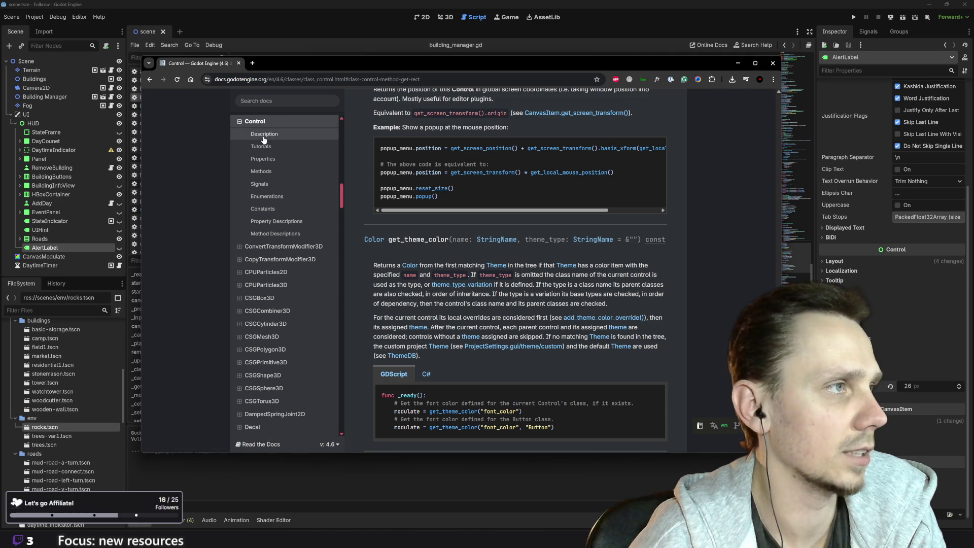
pyautogui.scroll(3, 261, 152)
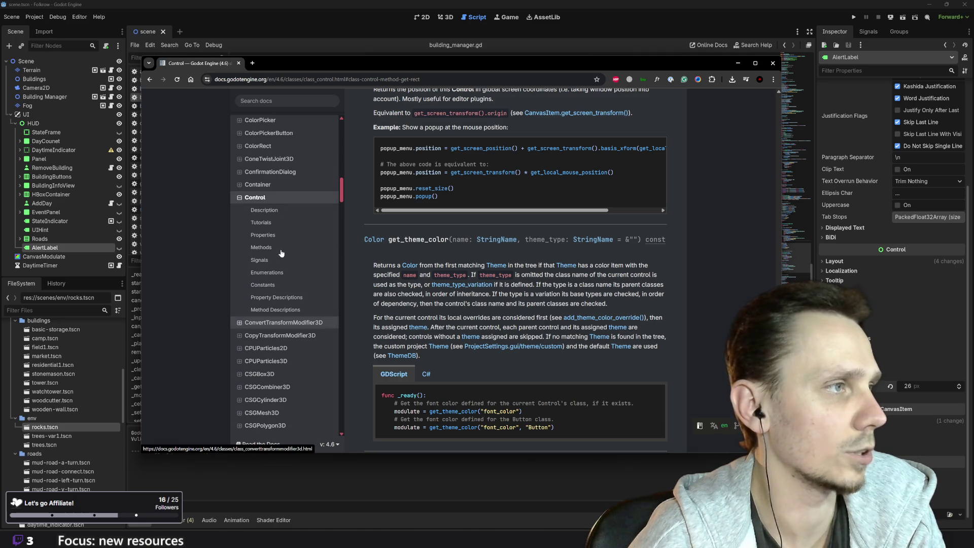
pyautogui.middleClick(253, 202)
pyautogui.click(286, 63)
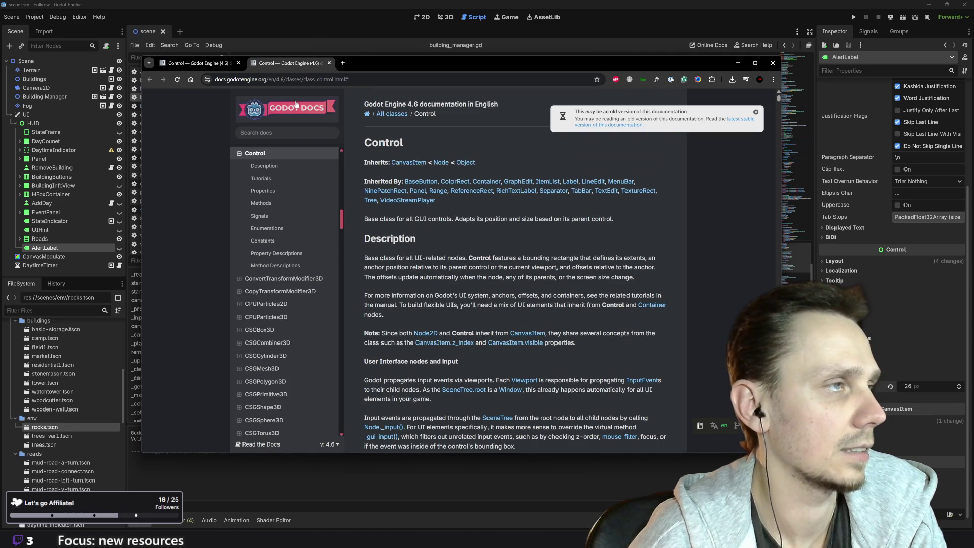
# Step: Search the docs for has_point and look through the 10 matching pages
pyautogui.click(287, 132)
pyautogui.write('has_p')
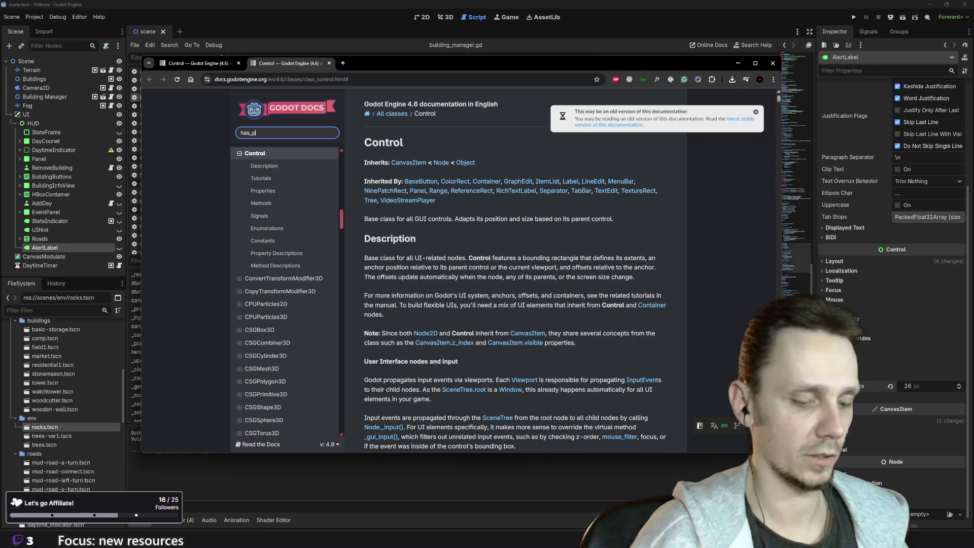
pyautogui.write('oiuint')
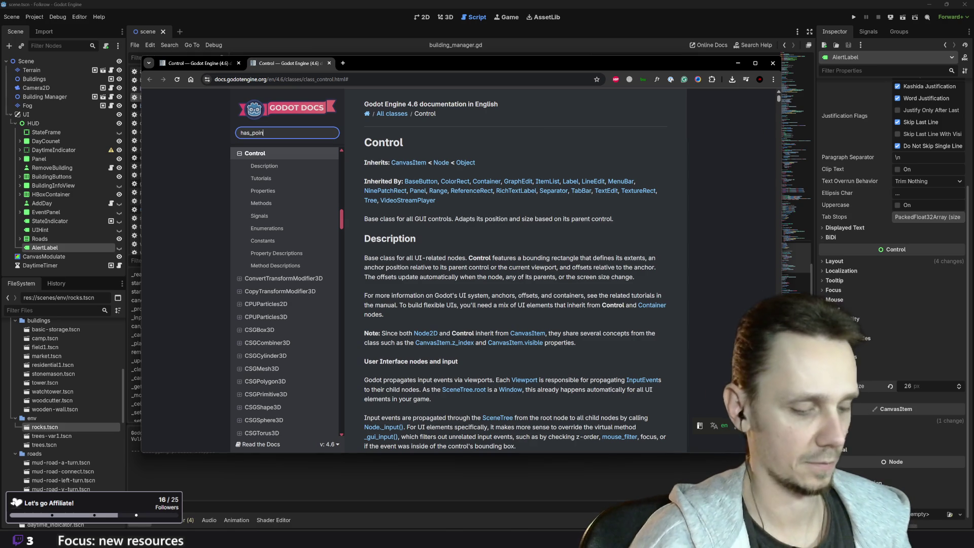
pyautogui.press('Return')
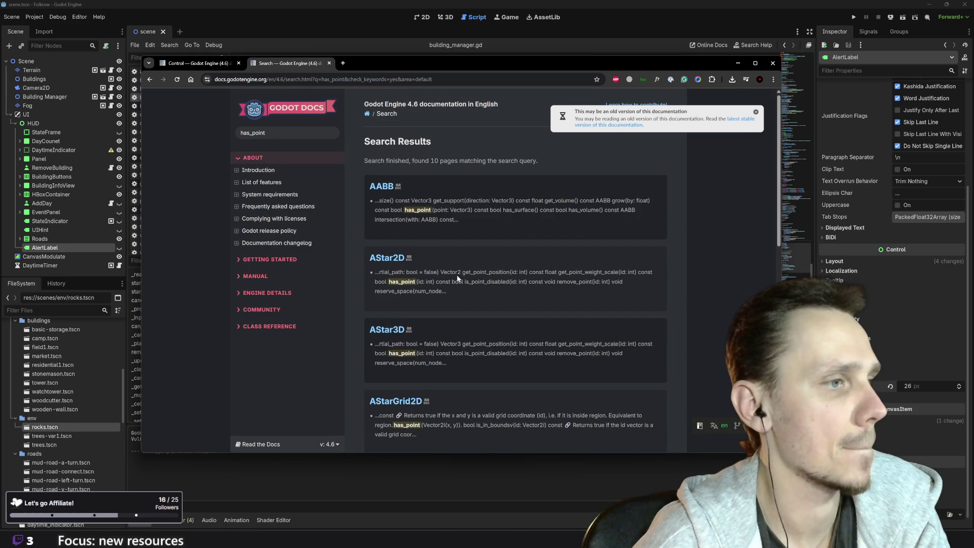
pyautogui.scroll(-3, 444, 261)
pyautogui.scroll(-2, 423, 317)
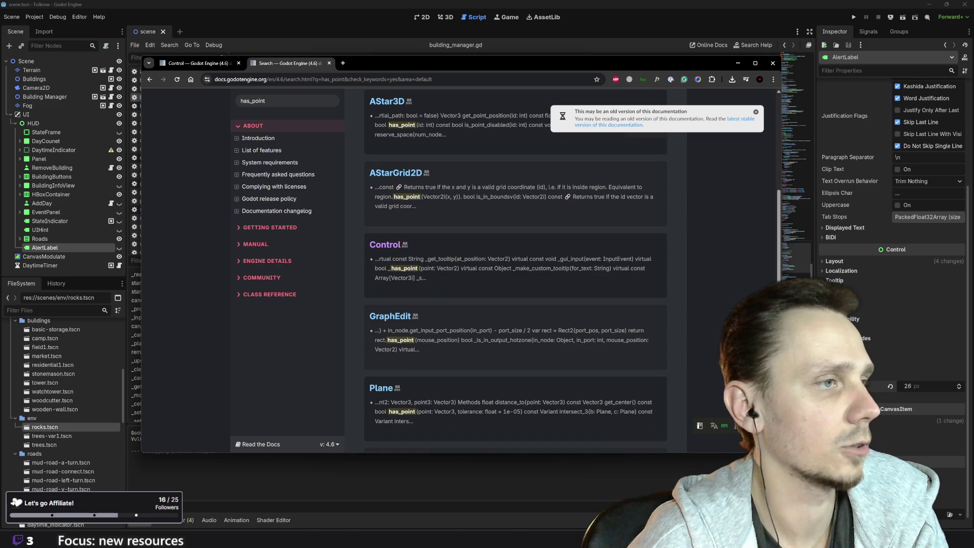
pyautogui.scroll(-4, 423, 317)
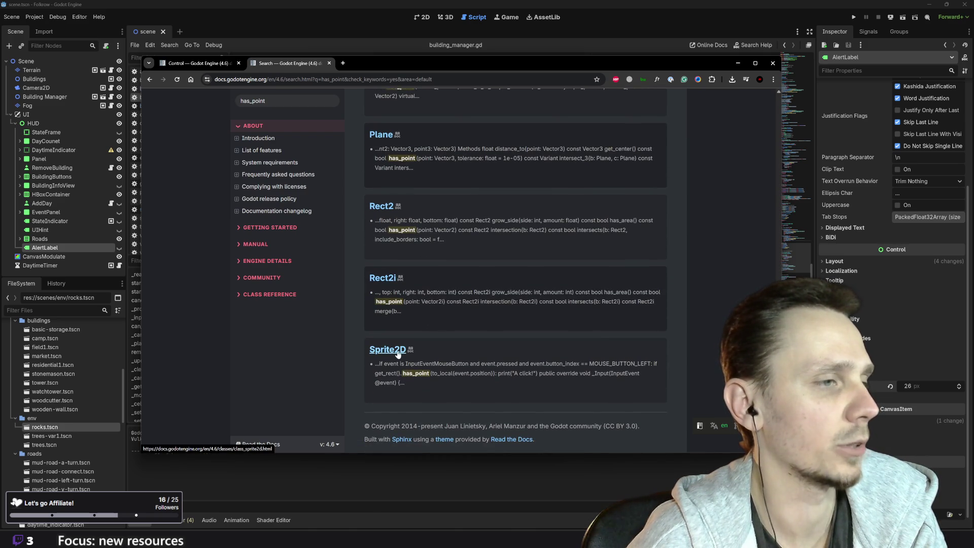
pyautogui.scroll(6, 398, 353)
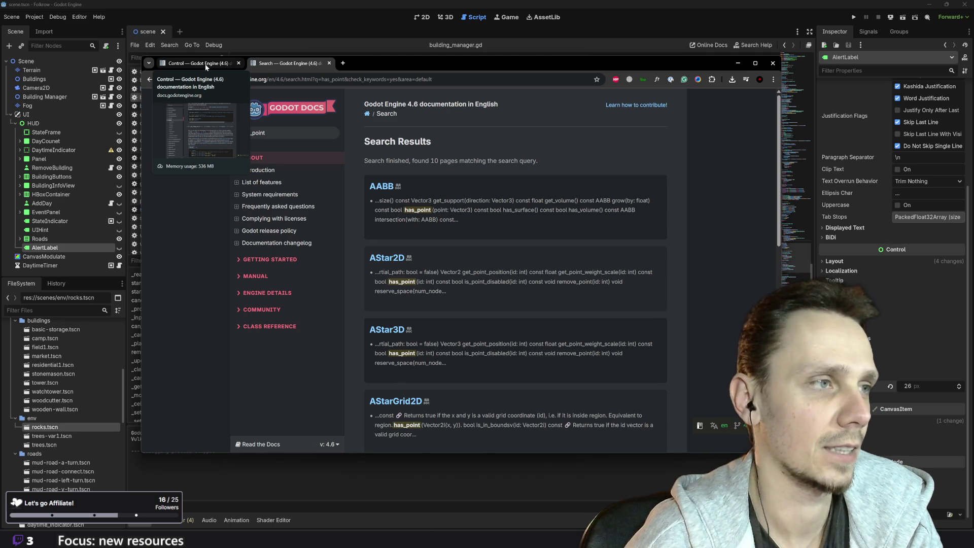
pyautogui.scroll(-8, 408, 321)
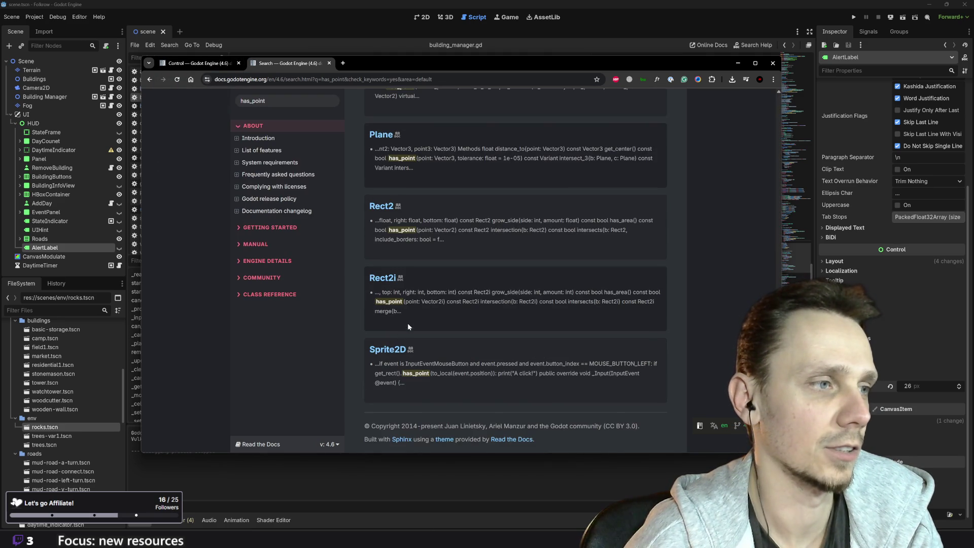
# Step: Open the Sprite2D reference and review its properties and get_rect() and is_pixel_opaque() methods
pyautogui.click(389, 350)
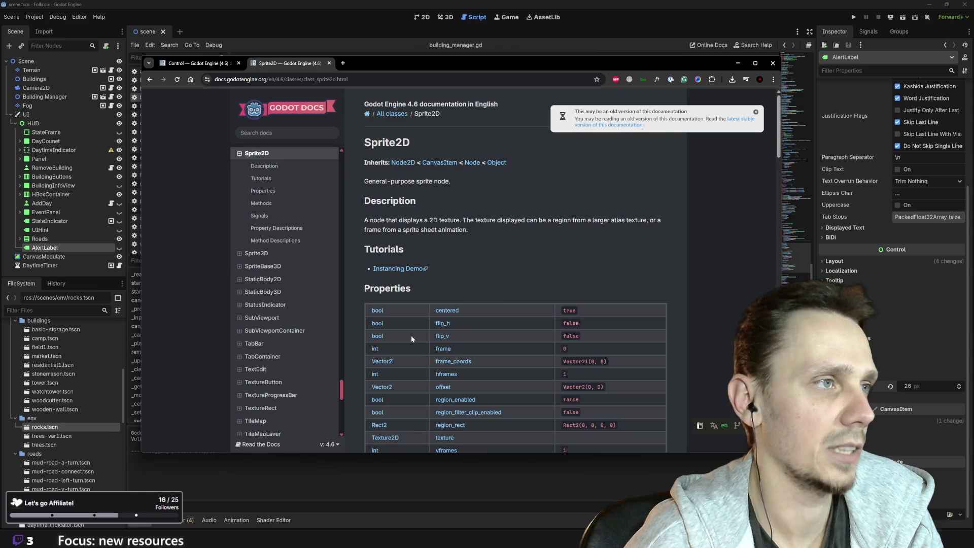
pyautogui.scroll(-3, 411, 335)
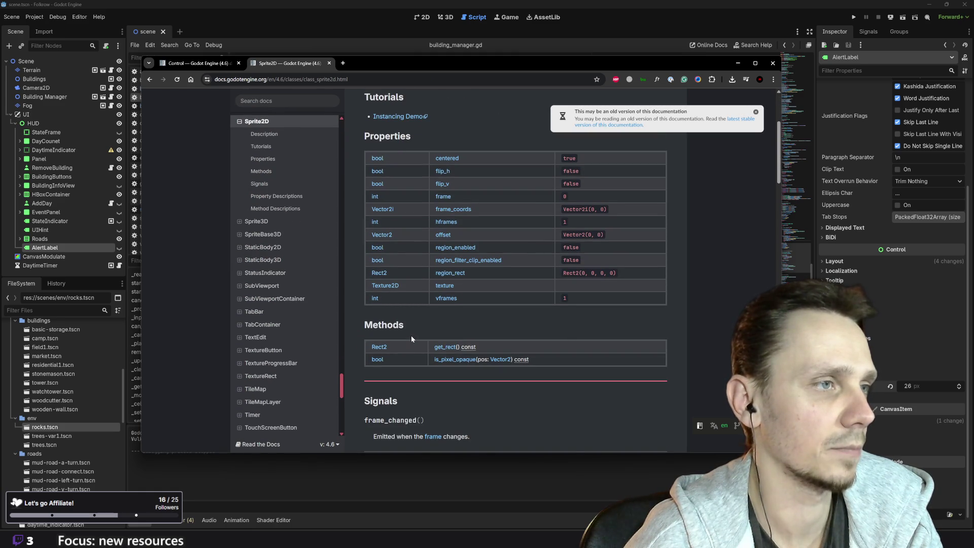
pyautogui.scroll(-2, 410, 335)
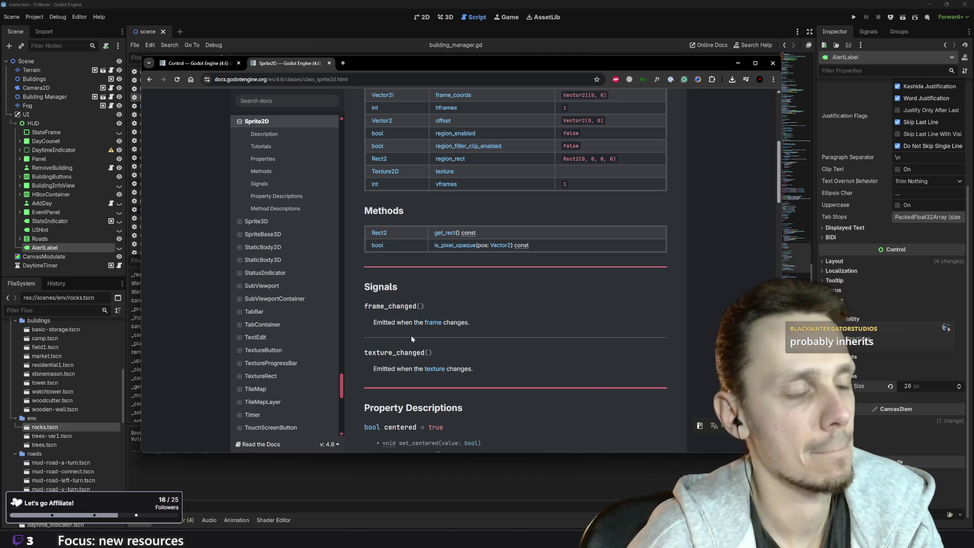
pyautogui.scroll(-3, 410, 336)
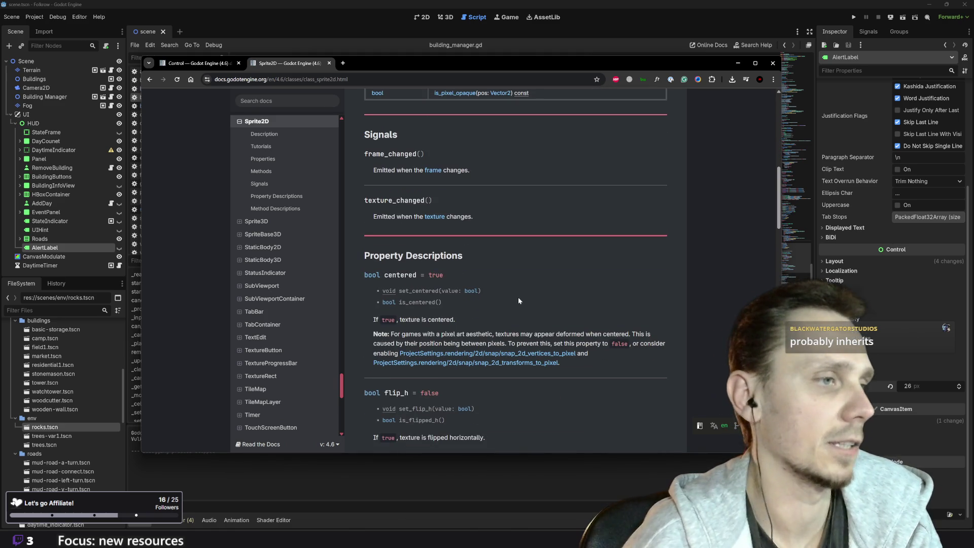
pyautogui.scroll(-1, 518, 299)
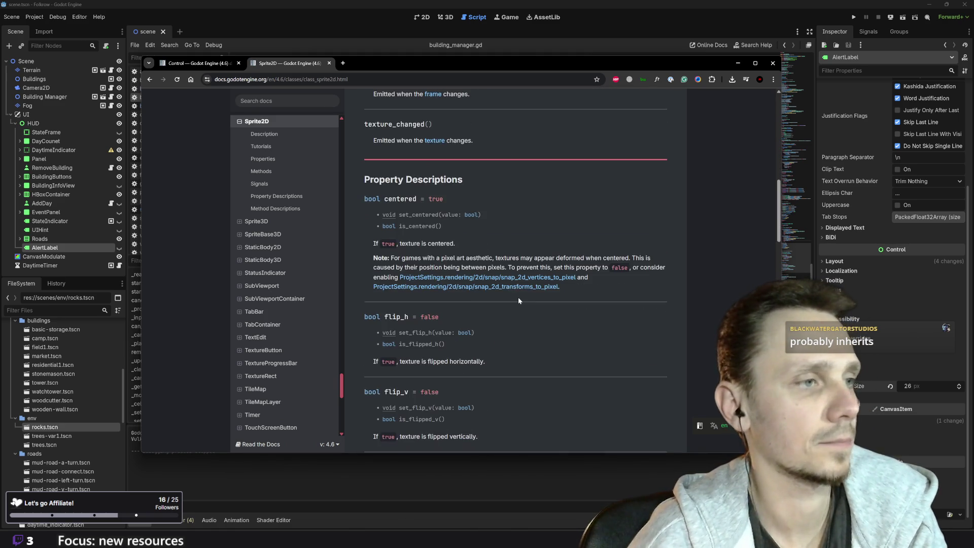
pyautogui.scroll(-1, 518, 300)
pyautogui.scroll(-3, 518, 300)
pyautogui.scroll(10, 518, 300)
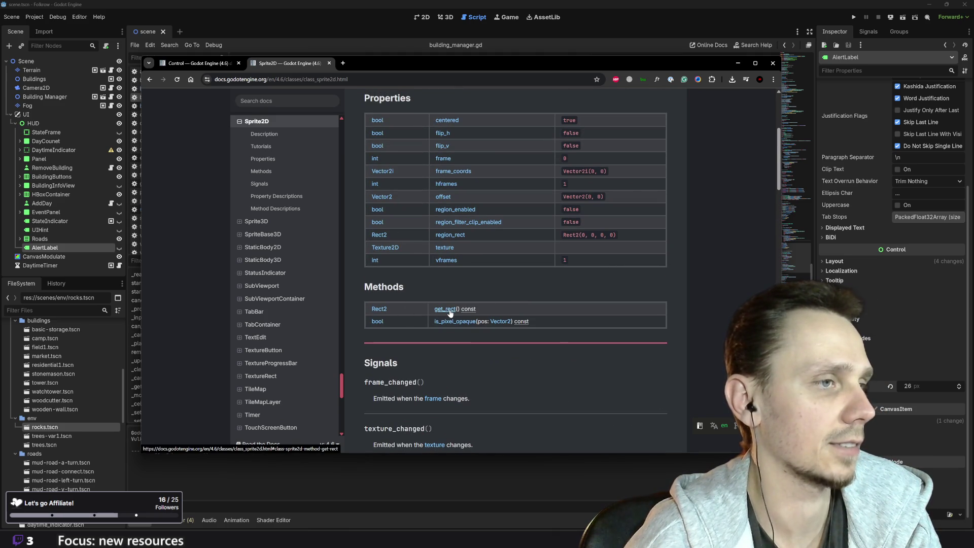
pyautogui.scroll(4, 450, 313)
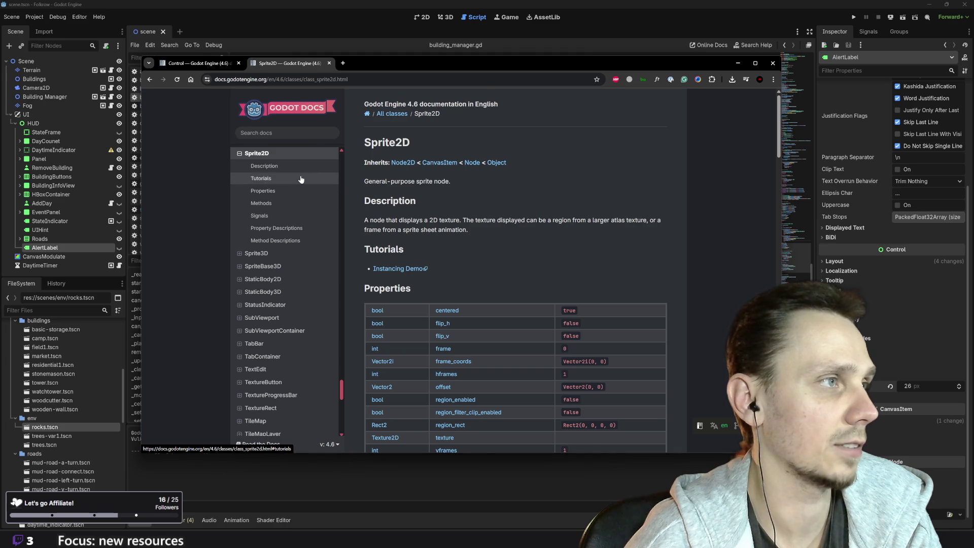
pyautogui.scroll(-8, 302, 323)
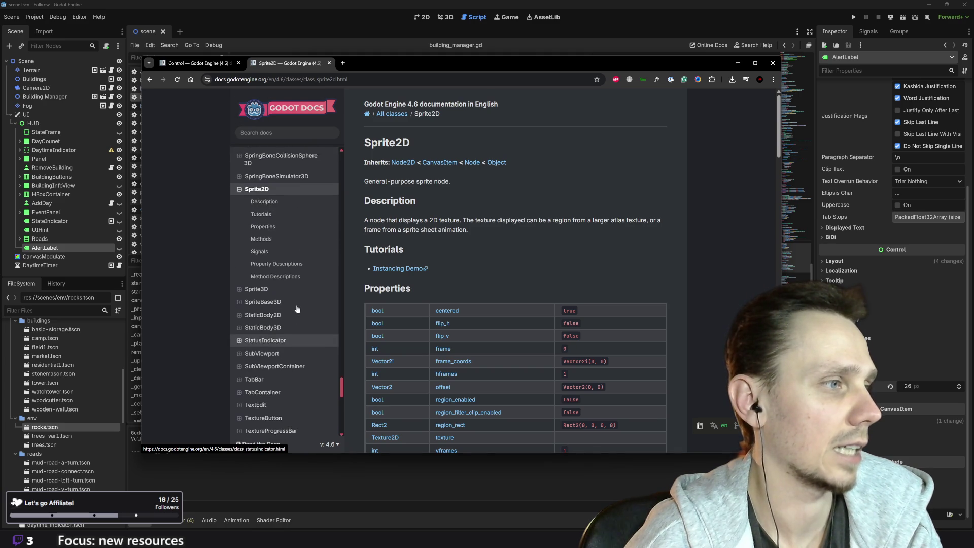
pyautogui.scroll(-10, 305, 324)
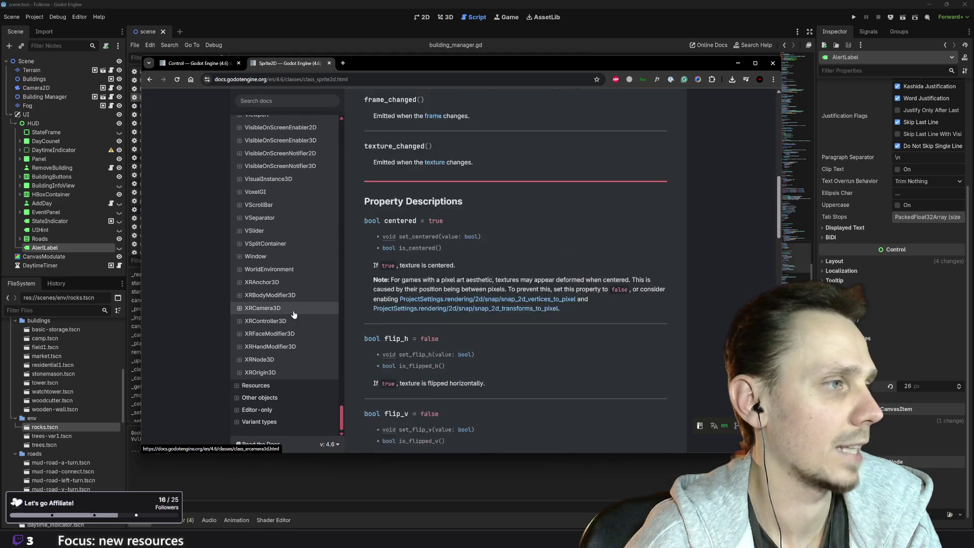
pyautogui.scroll(15, 306, 328)
# Step: Search the docs for 'animated sprite 2d', scan the results, then return to the editor
pyautogui.click(287, 132)
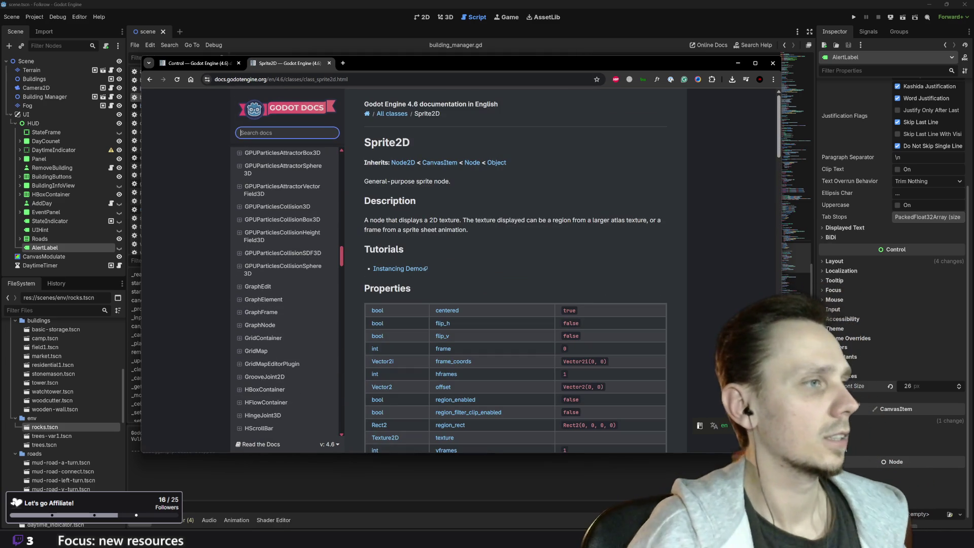
pyautogui.write('an')
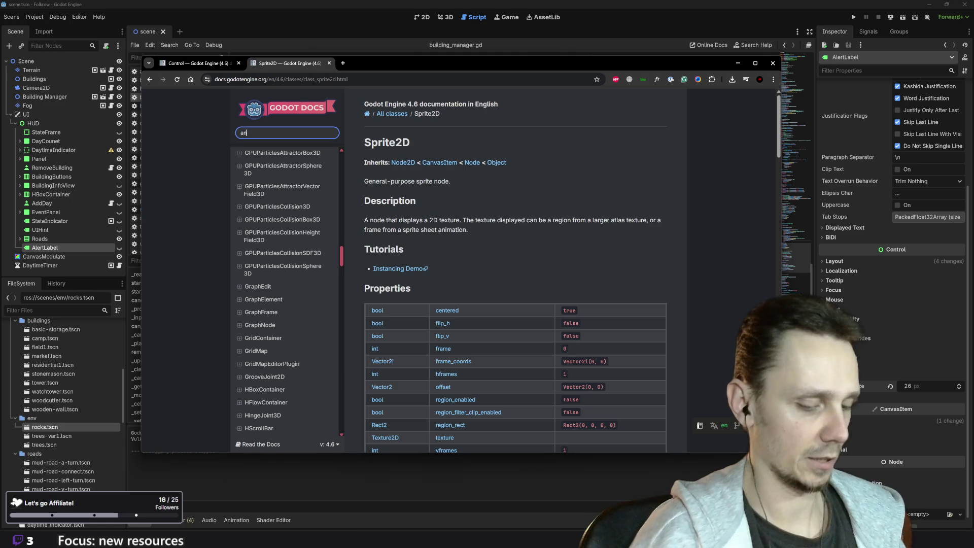
pyautogui.write('imated ')
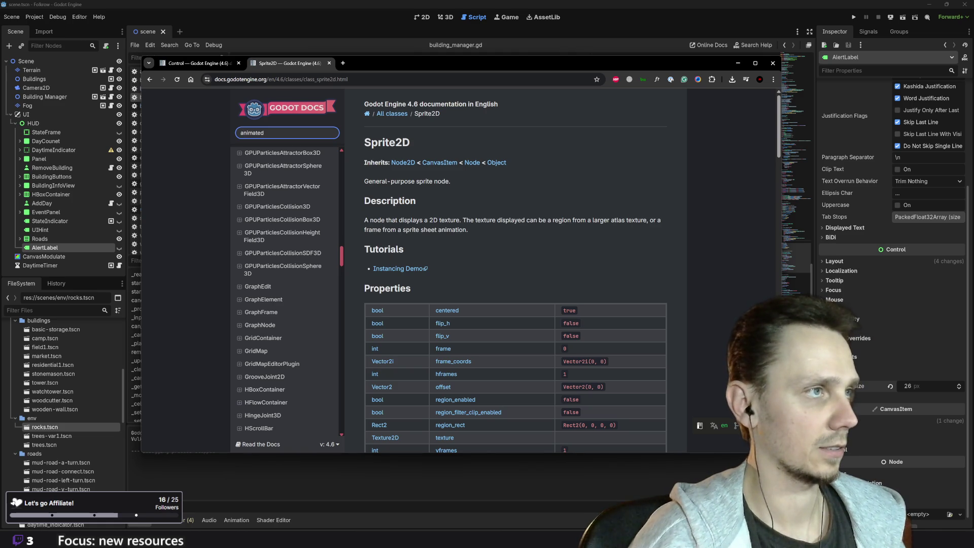
pyautogui.write('sprite')
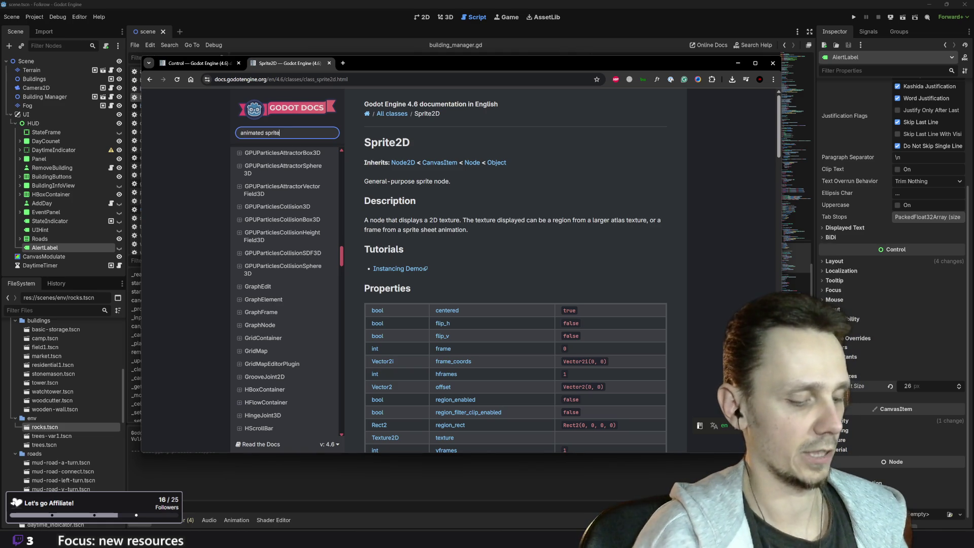
pyautogui.write(' 2d')
pyautogui.press('Return')
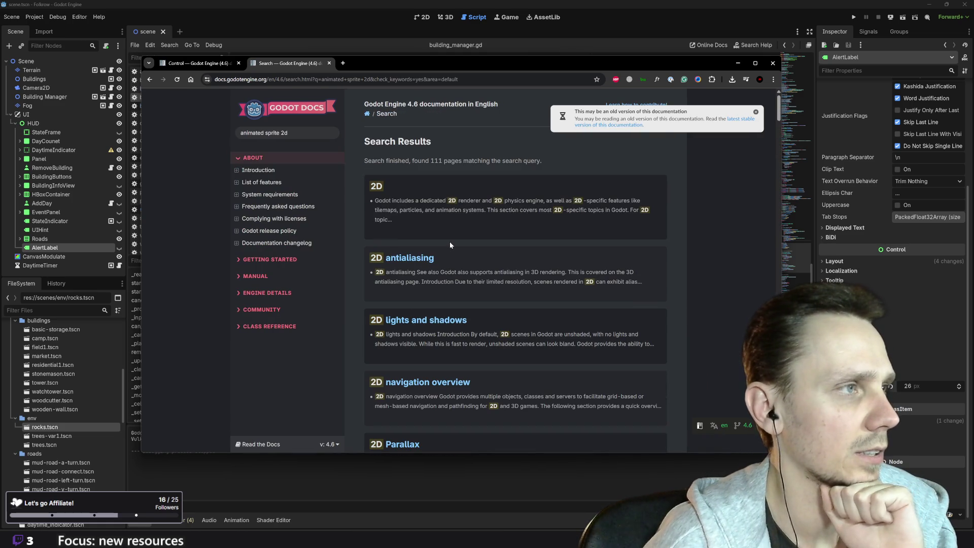
pyautogui.scroll(-6, 449, 245)
pyautogui.scroll(-3, 450, 245)
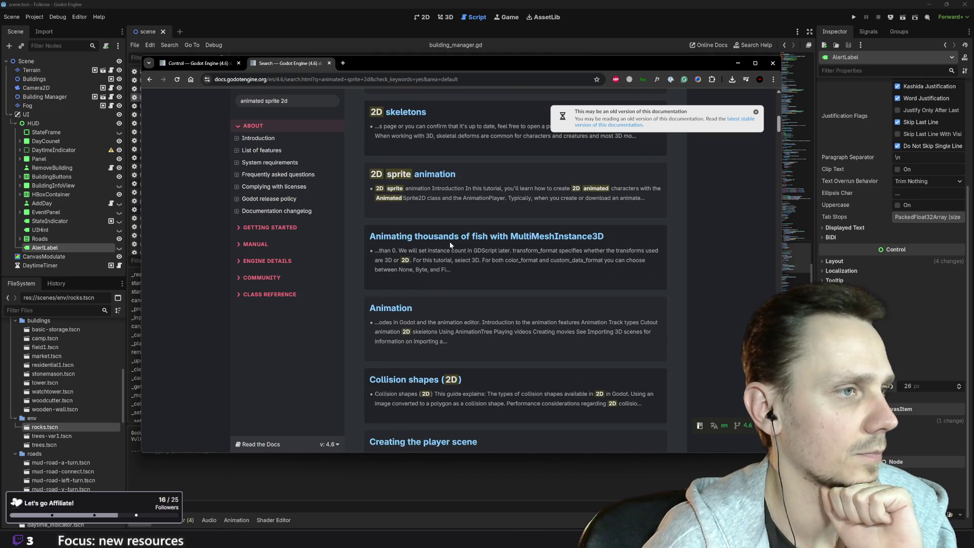
pyautogui.scroll(-10, 449, 245)
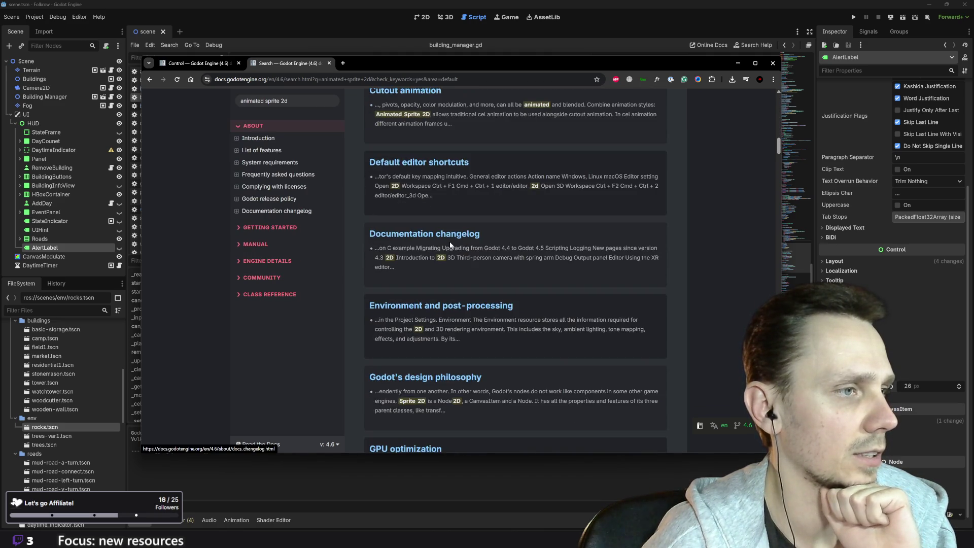
pyautogui.scroll(-15, 449, 244)
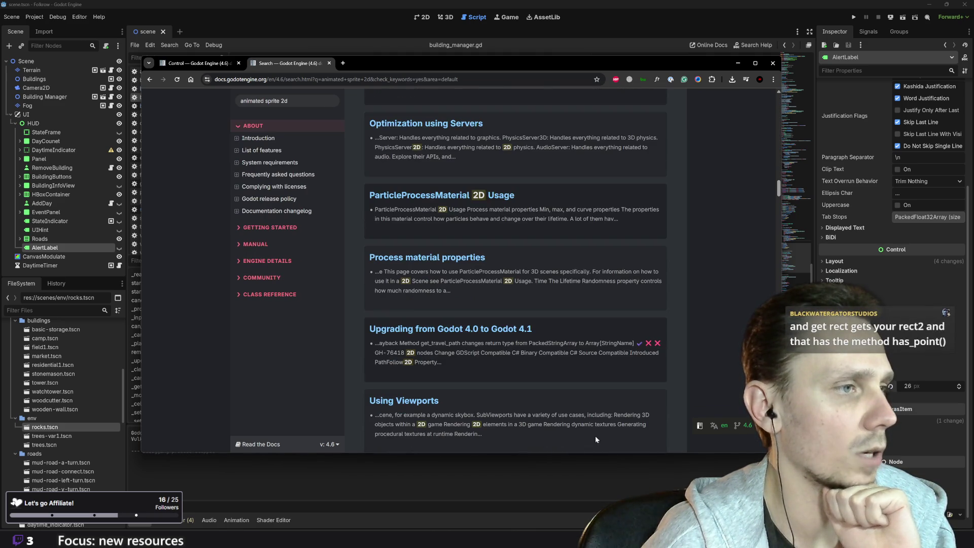
pyautogui.click(568, 540)
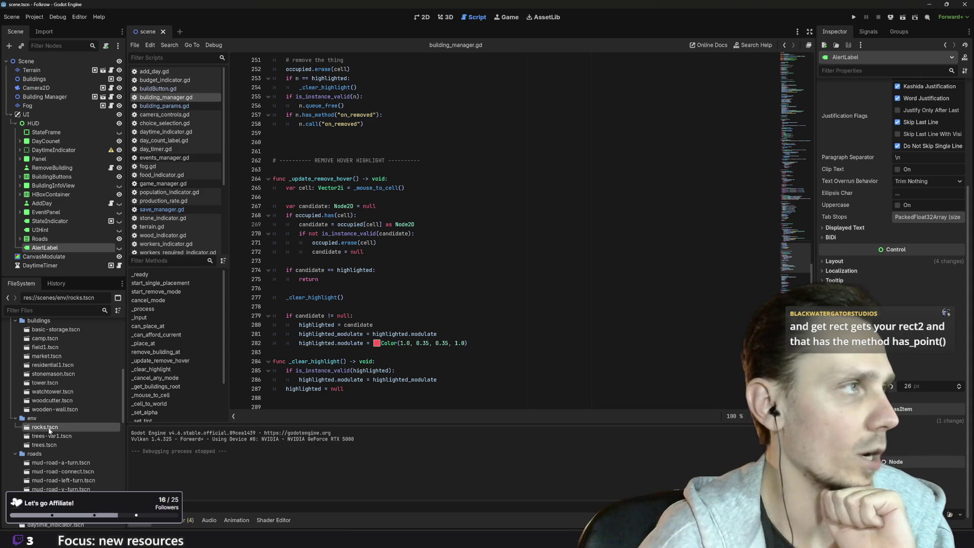
# Step: Open rocks.tscn in the editor and bring the docs search results back up
pyautogui.doubleClick(44, 428)
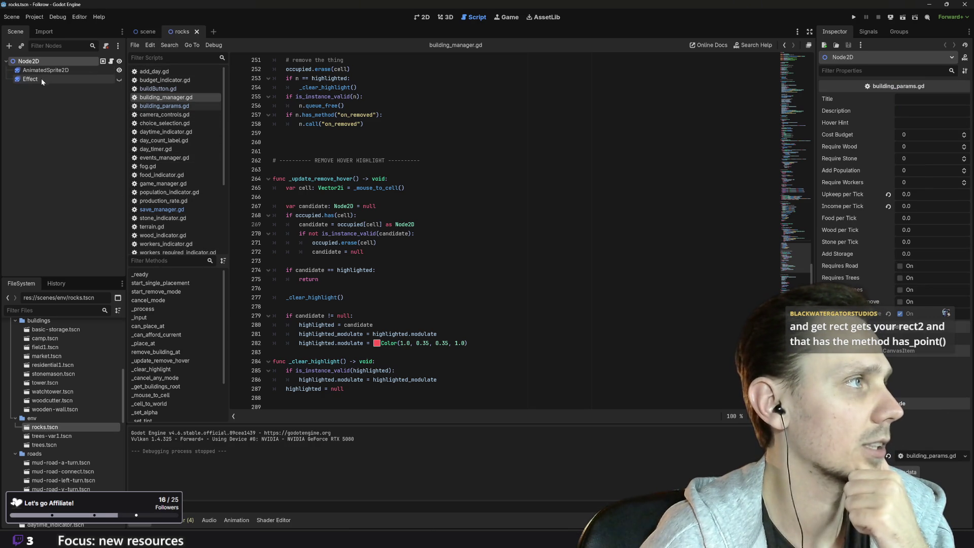
pyautogui.moveTo(604, 545)
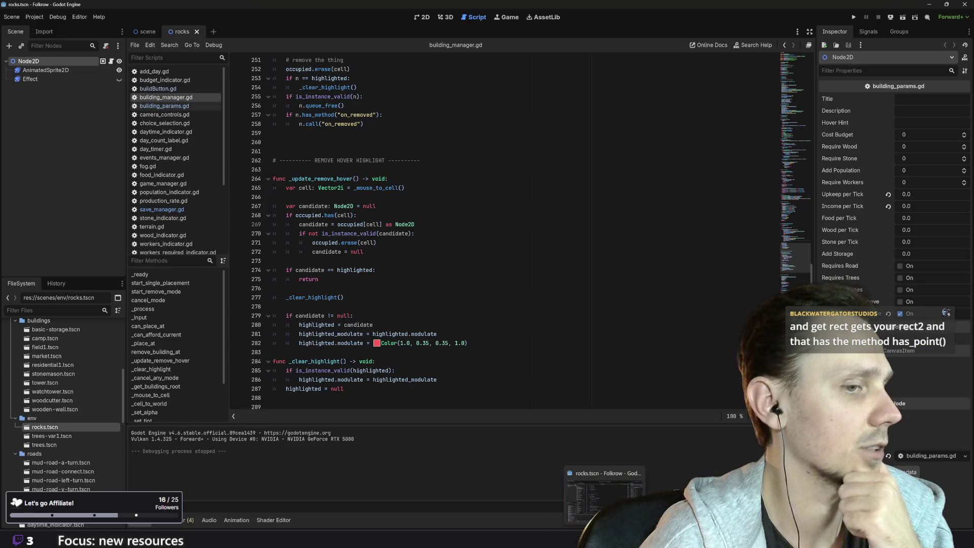
pyautogui.moveTo(404, 546)
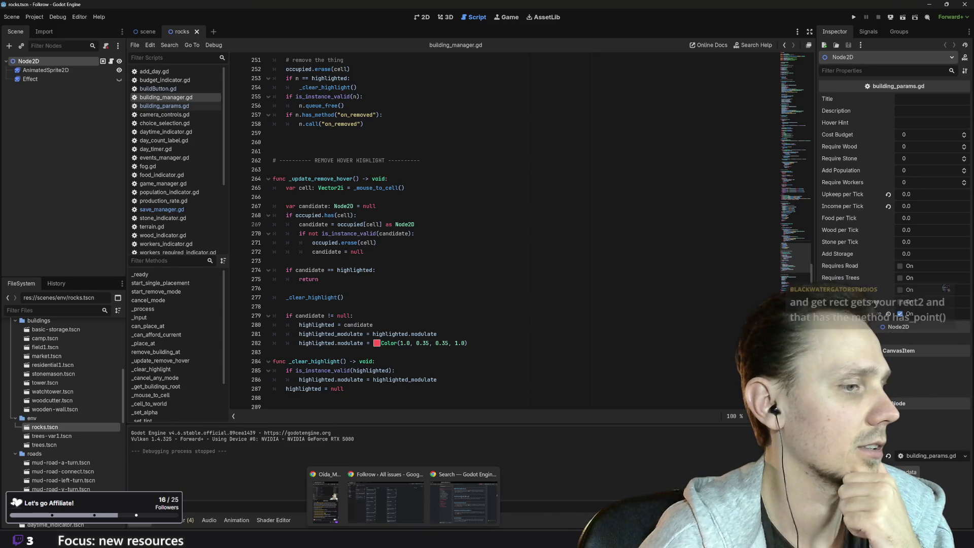
pyautogui.click(452, 504)
pyautogui.scroll(10, 515, 273)
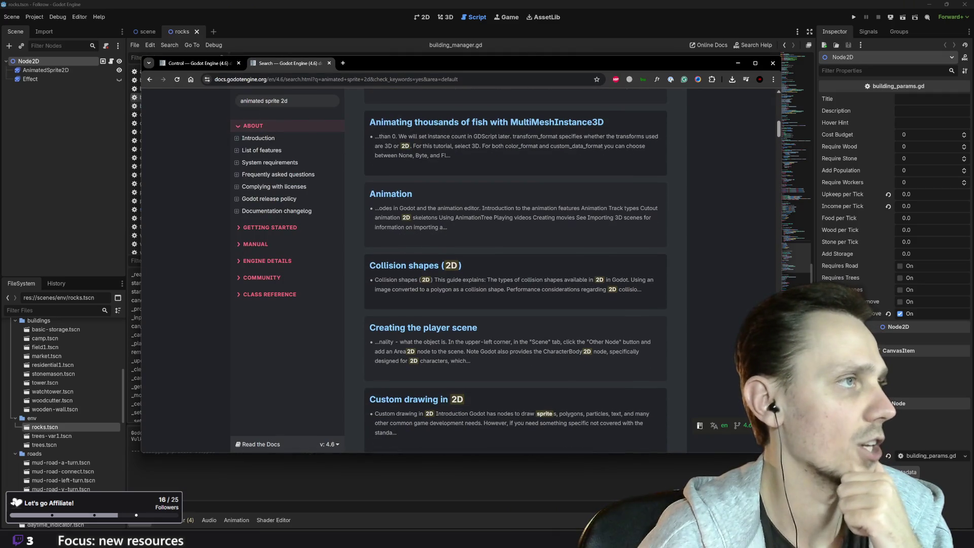
# Step: Change the search to 'animatedsprite2d' and open the AnimatedSprite2D class reference
pyautogui.click(264, 100)
pyautogui.press('BackSpace')
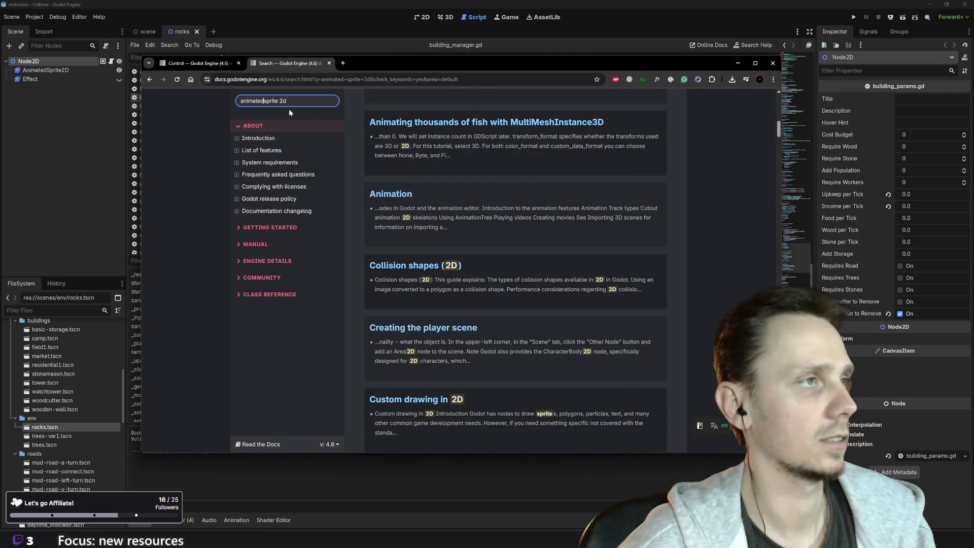
pyautogui.press('Right')
pyautogui.press('Right')
pyautogui.press('Right')
pyautogui.press('BackSpace')
pyautogui.press('Return')
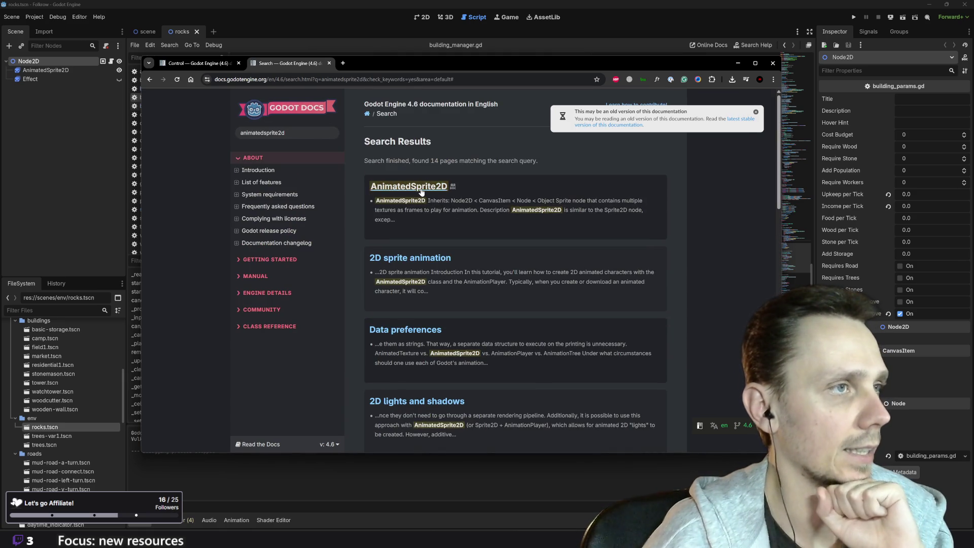
pyautogui.click(421, 188)
pyautogui.scroll(-5, 446, 308)
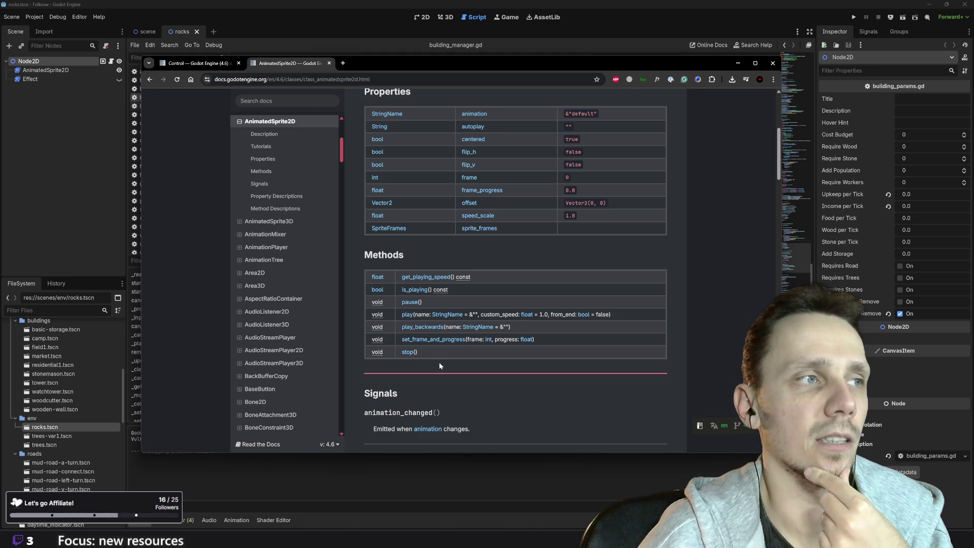
pyautogui.scroll(1, 439, 366)
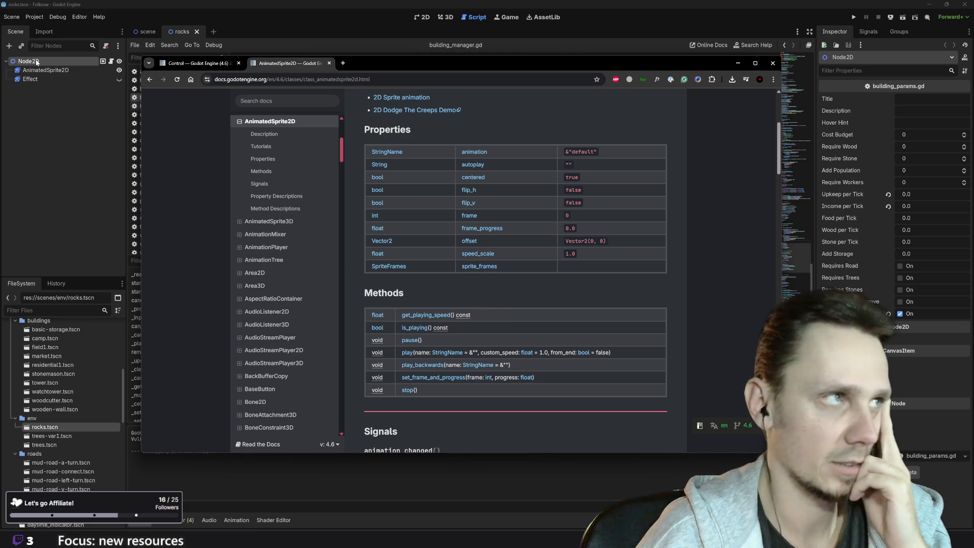
# Step: Select the AnimatedSprite2D node in the rocks scene, then return to the docs
pyautogui.click(60, 71)
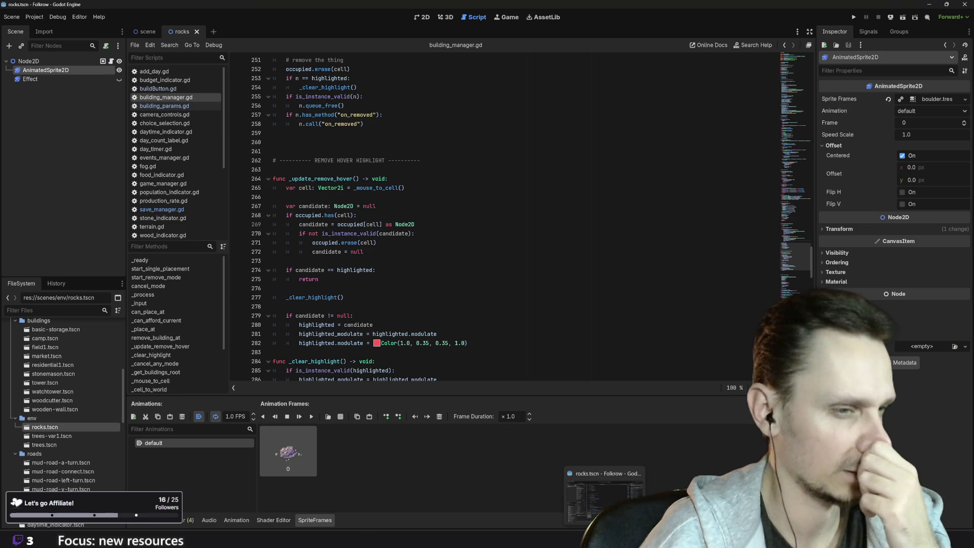
pyautogui.moveTo(421, 518)
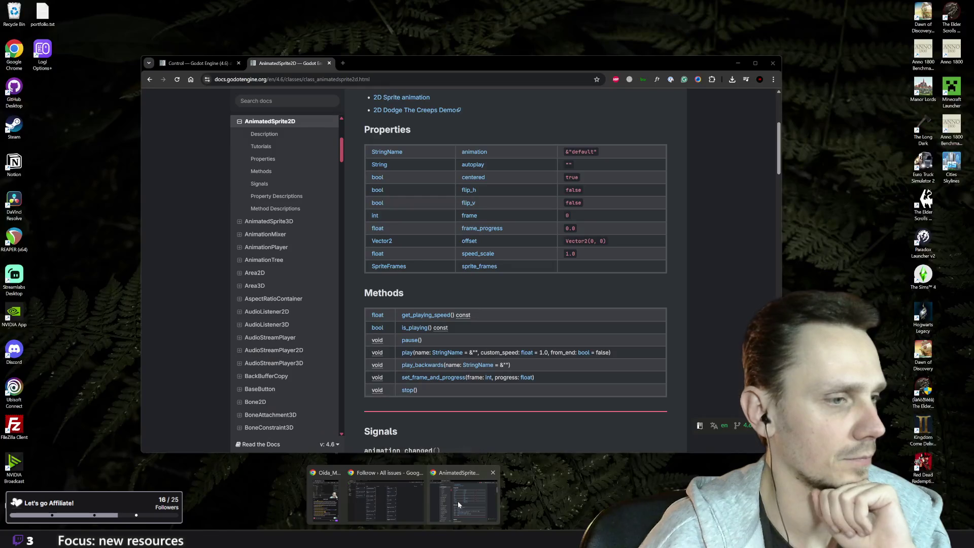
pyautogui.click(457, 501)
pyautogui.scroll(4, 477, 270)
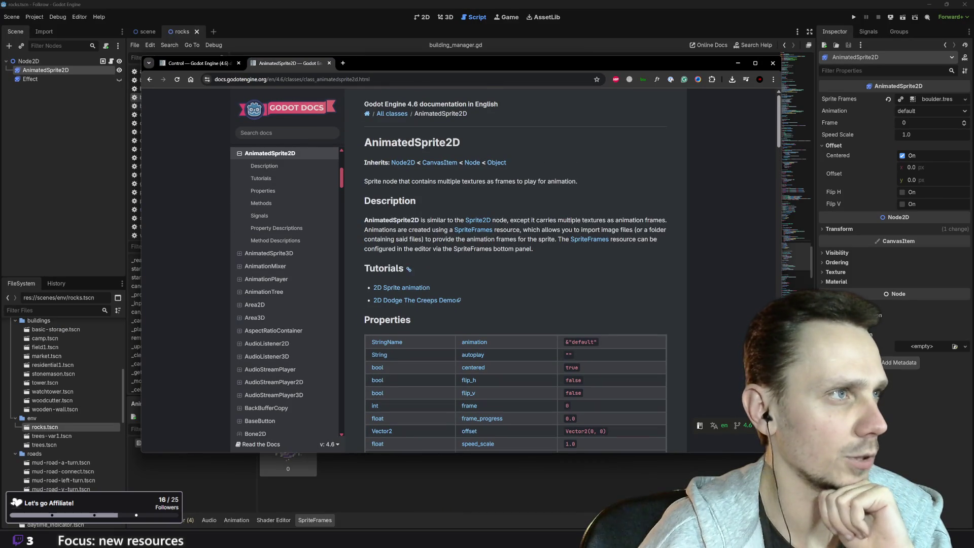
# Step: Compare the Control reference tab with the AnimatedSprite2D reference tab
pyautogui.click(220, 65)
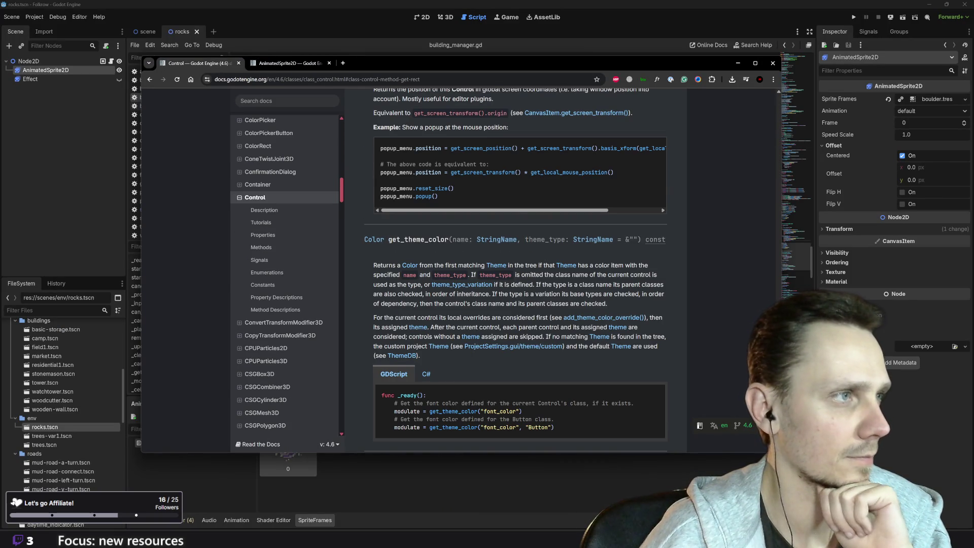
pyautogui.scroll(-4, 461, 300)
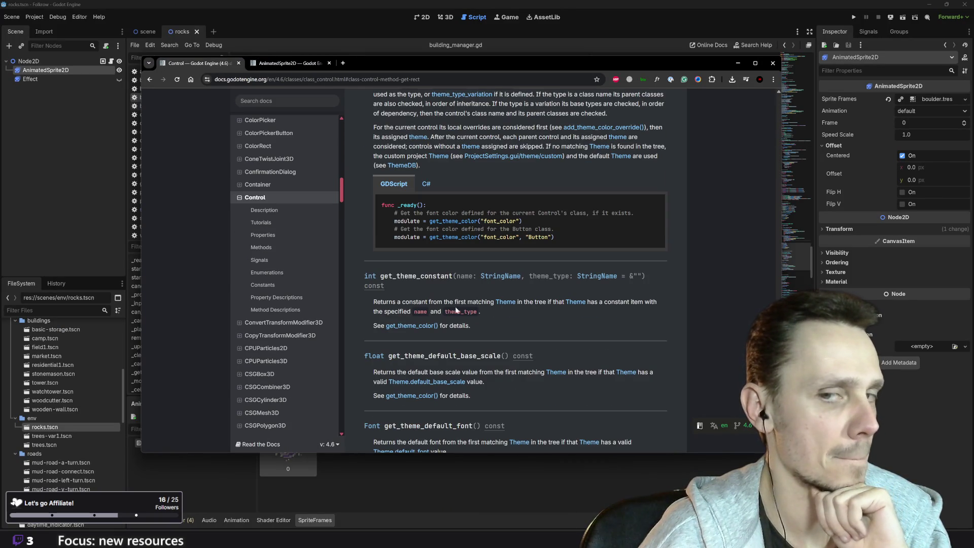
pyautogui.scroll(20, 455, 309)
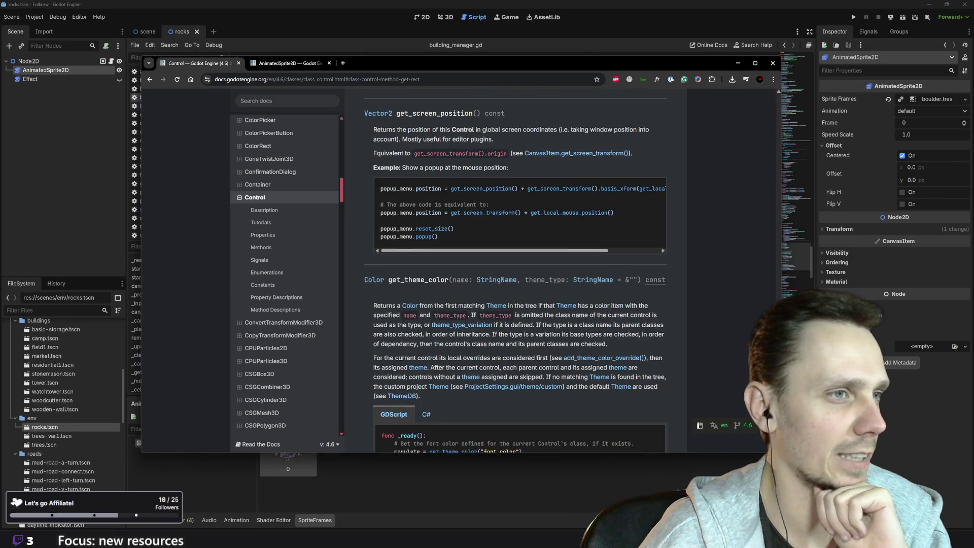
pyautogui.scroll(5, 456, 308)
pyautogui.scroll(-10, 455, 309)
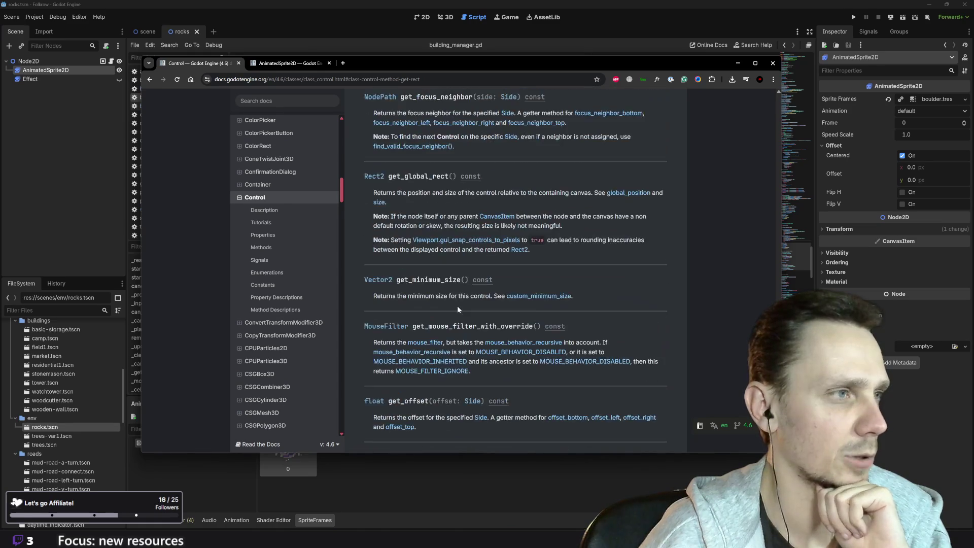
pyautogui.click(282, 65)
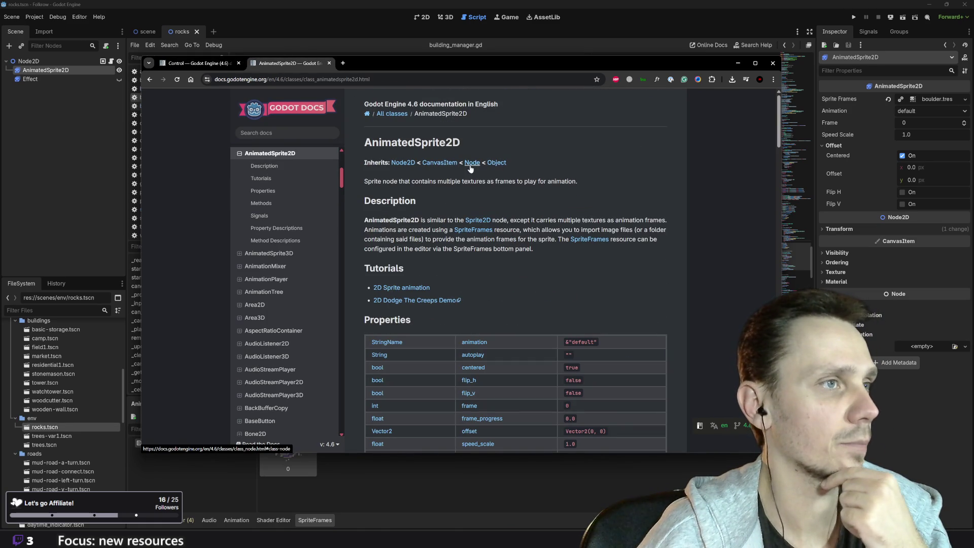
pyautogui.click(306, 133)
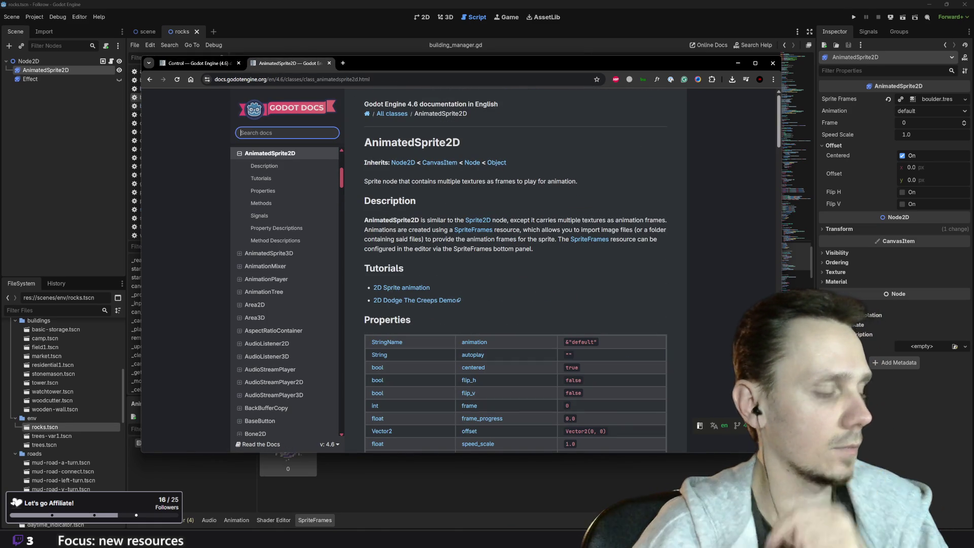
# Step: Search sprite2d, jump to Sprite2D's get_rect() description, then open the Rect2 reference
pyautogui.write('spr')
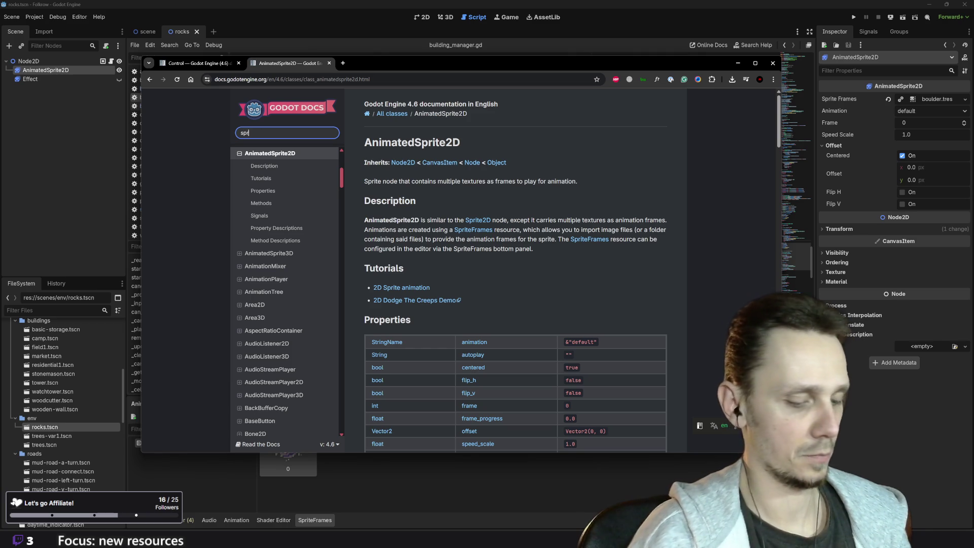
pyautogui.write('ite2d')
pyautogui.press('Return')
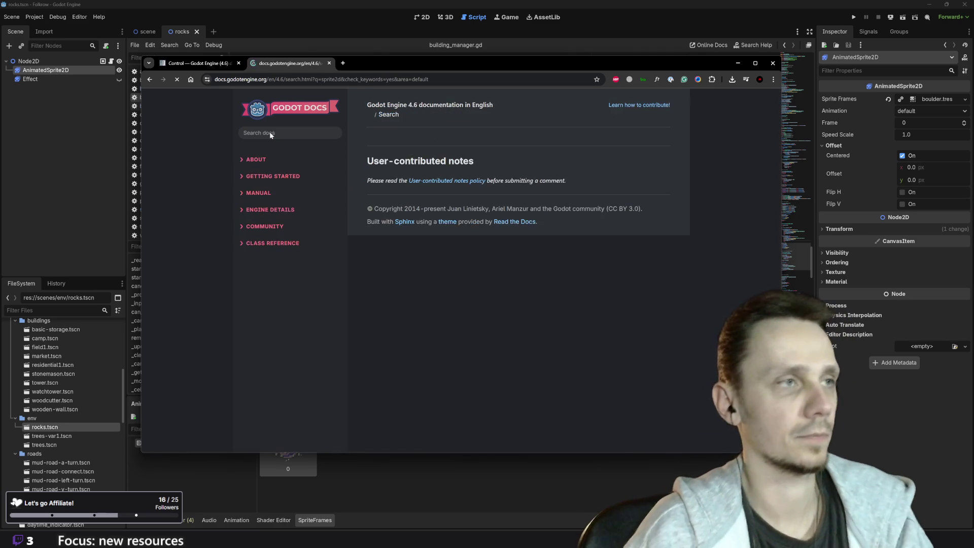
pyautogui.click(391, 169)
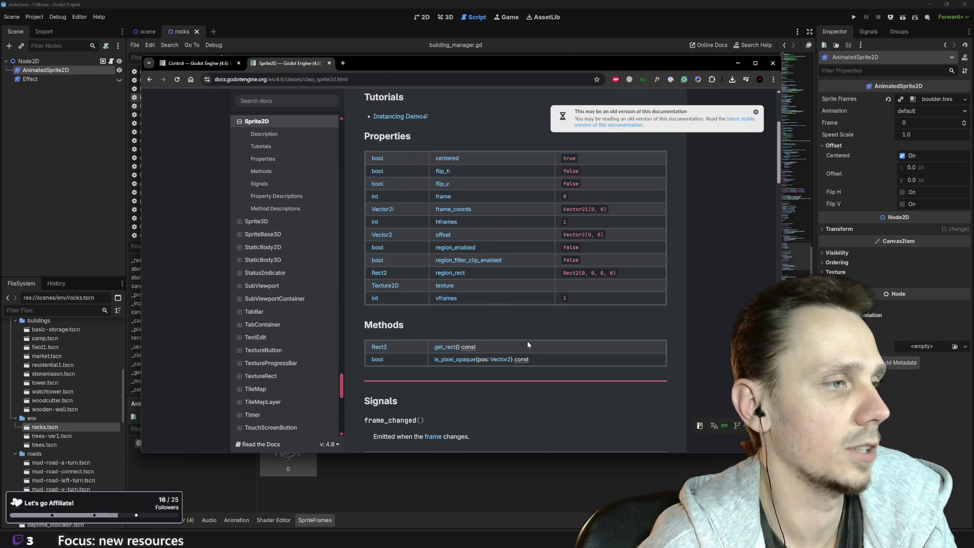
pyautogui.click(445, 348)
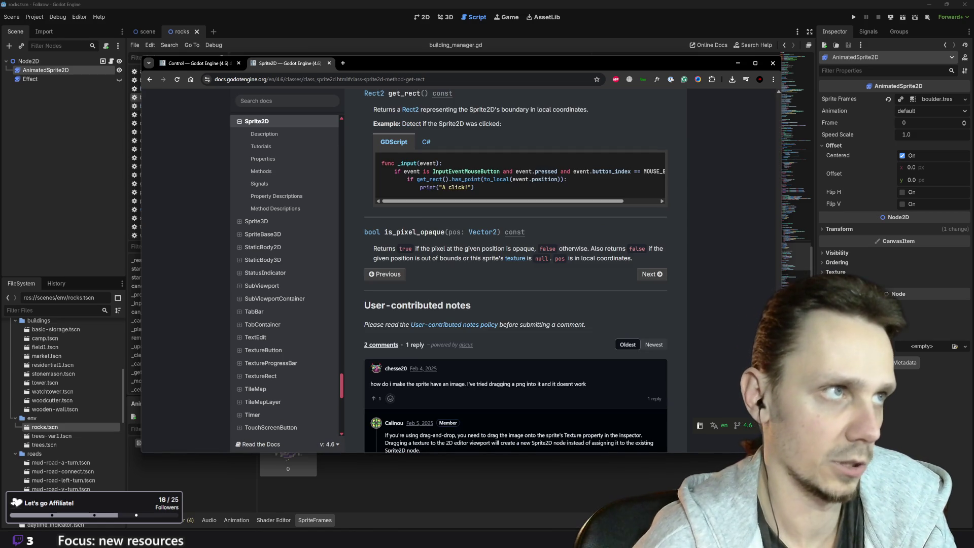
pyautogui.scroll(2, 516, 271)
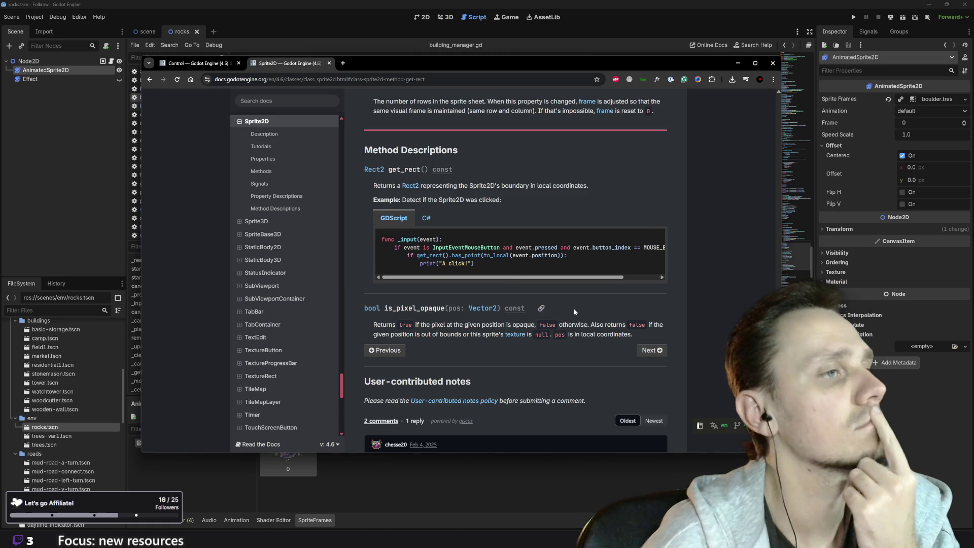
pyautogui.click(411, 186)
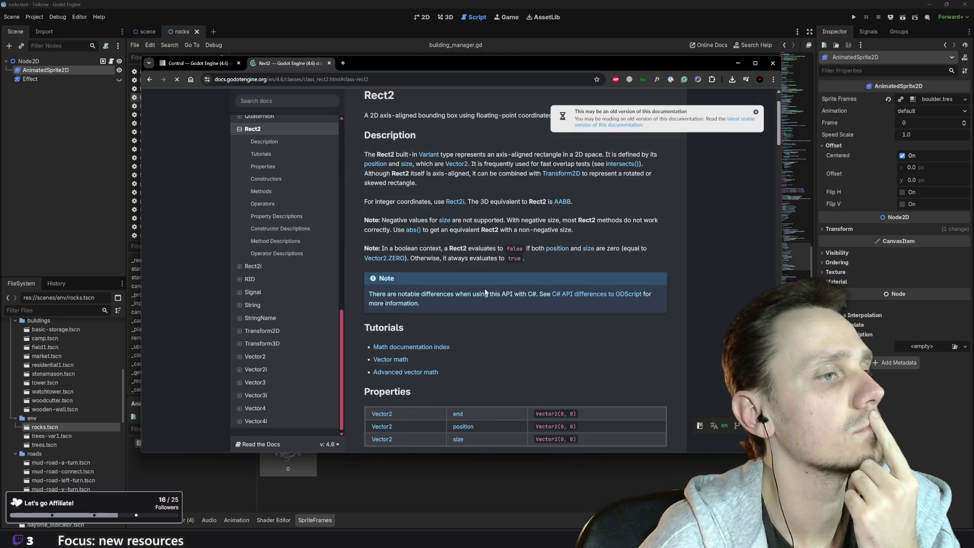
# Step: Read the Rect2 has_point method description, then close the docs to return to building_manager.gd
pyautogui.scroll(-6, 485, 323)
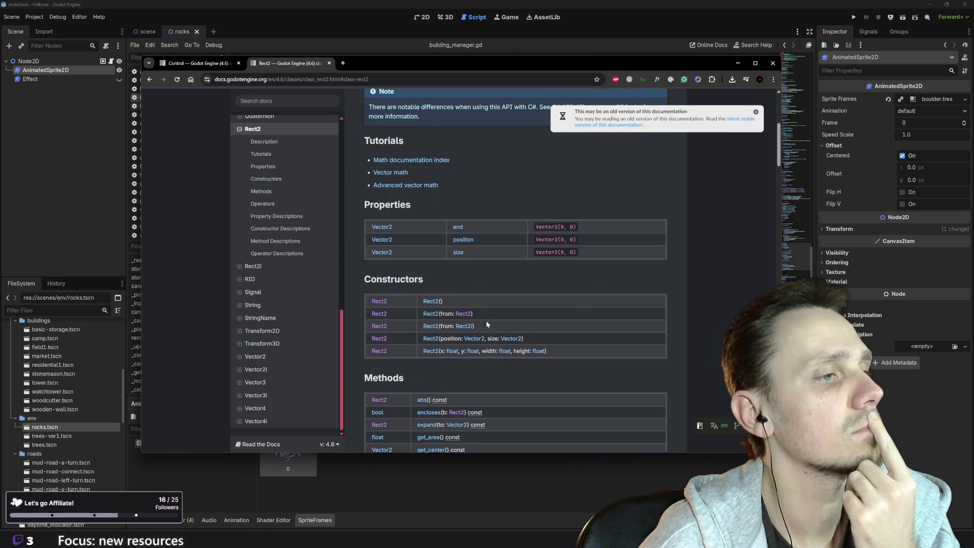
pyautogui.scroll(-2, 486, 320)
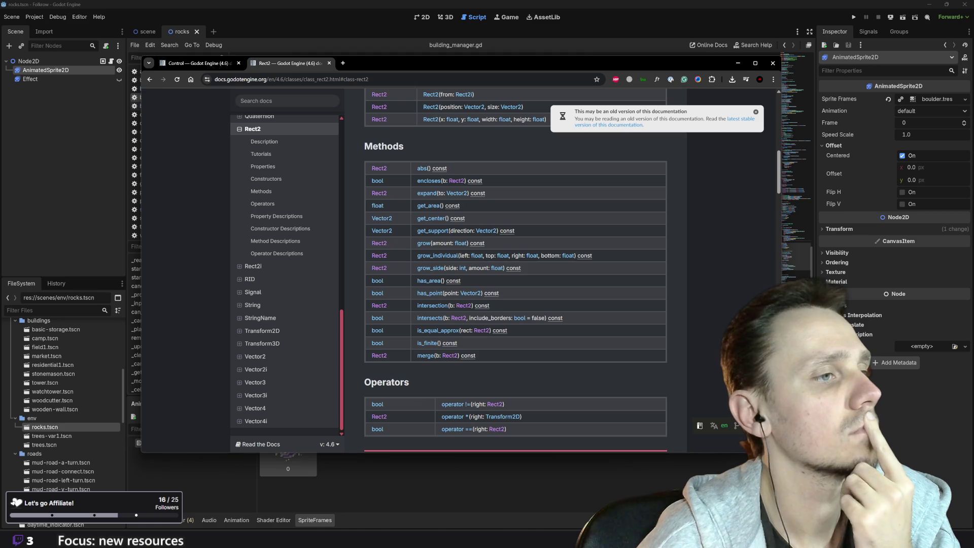
pyautogui.click(430, 293)
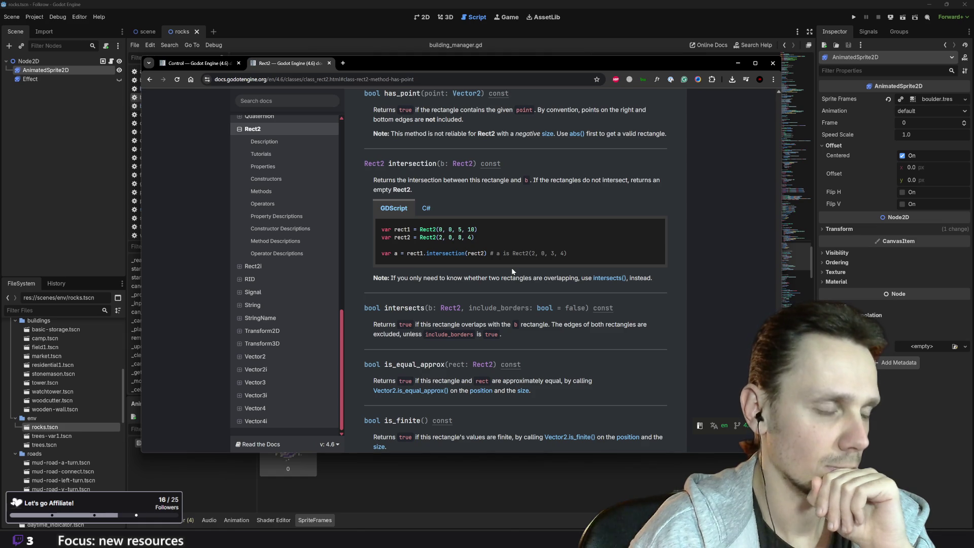
pyautogui.scroll(3, 512, 271)
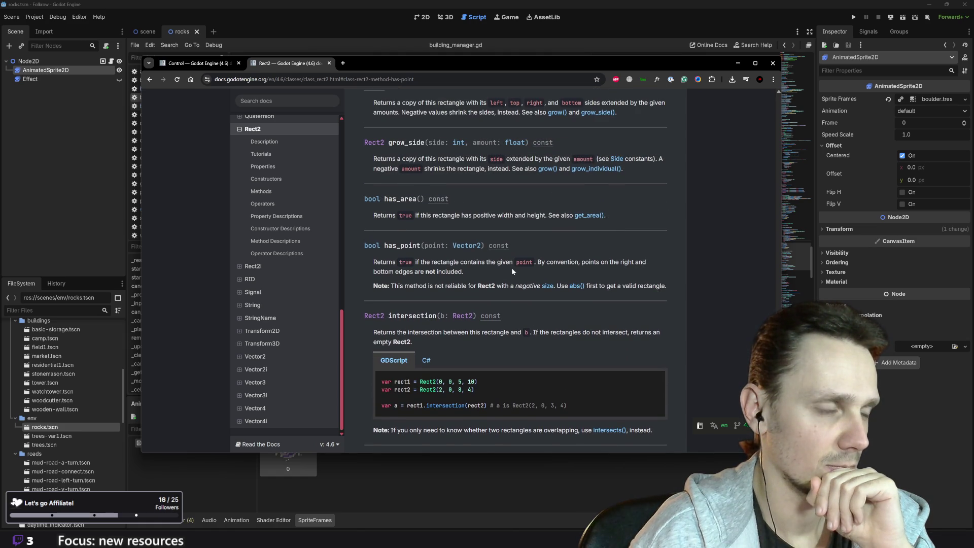
pyautogui.click(500, 485)
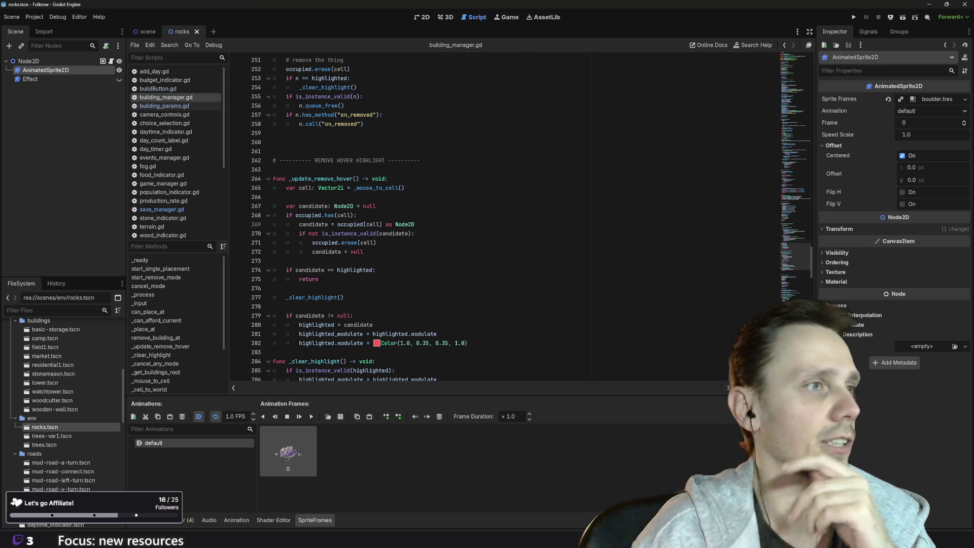
pyautogui.scroll(3, 502, 218)
pyautogui.scroll(-6, 502, 218)
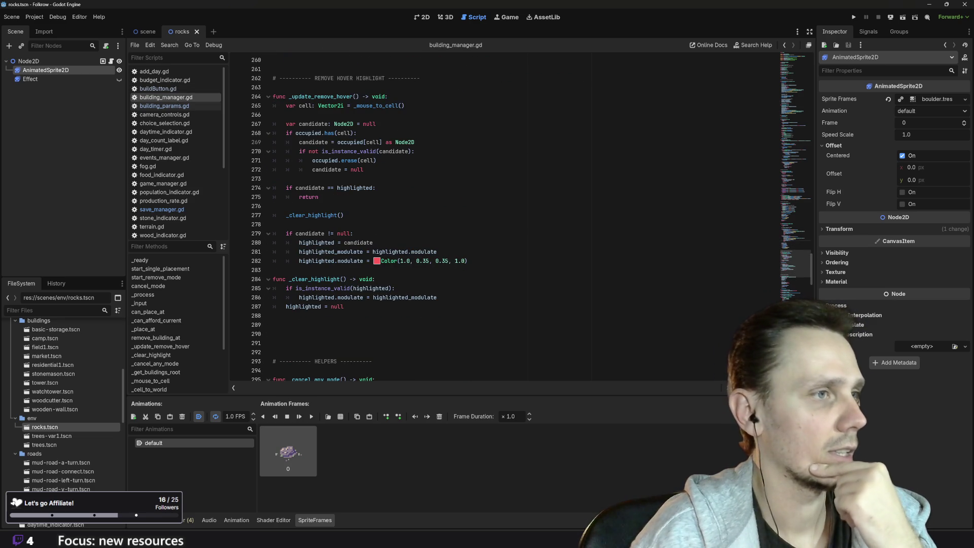
pyautogui.scroll(10, 502, 218)
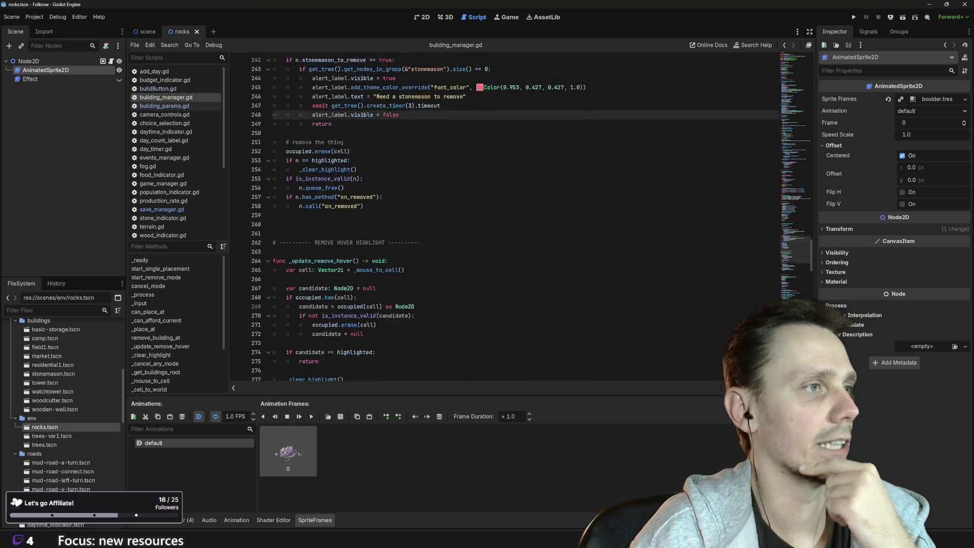
pyautogui.scroll(6, 502, 218)
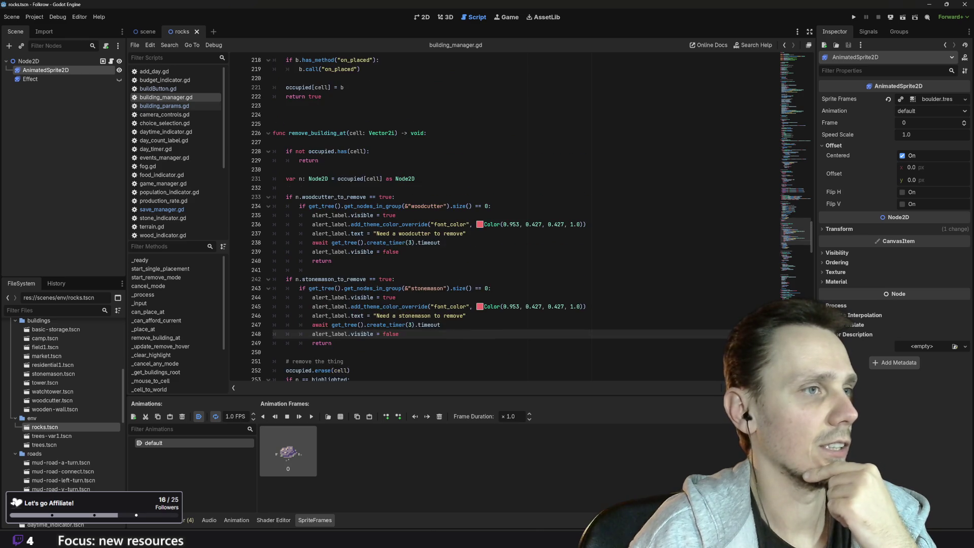
pyautogui.scroll(4, 502, 218)
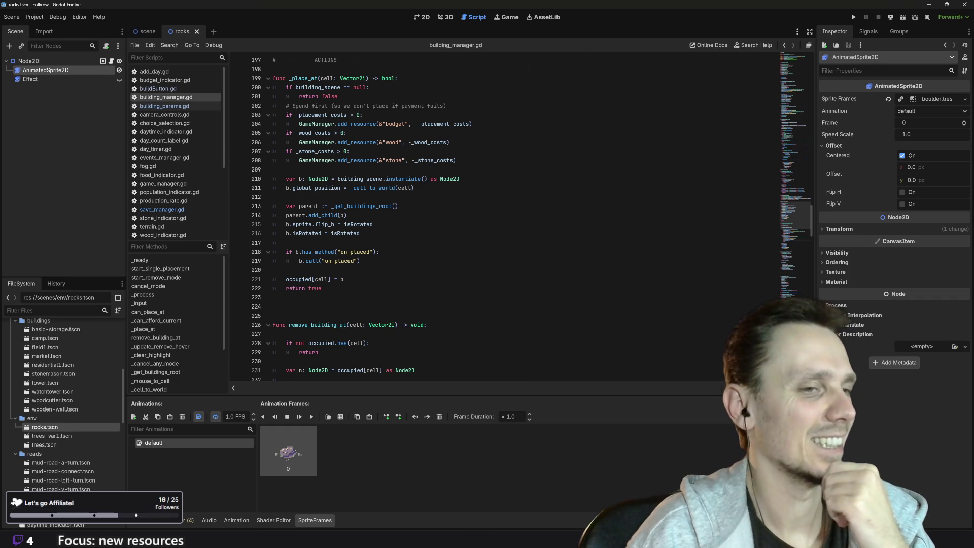
pyautogui.scroll(-4, 507, 218)
pyautogui.scroll(-5, 507, 218)
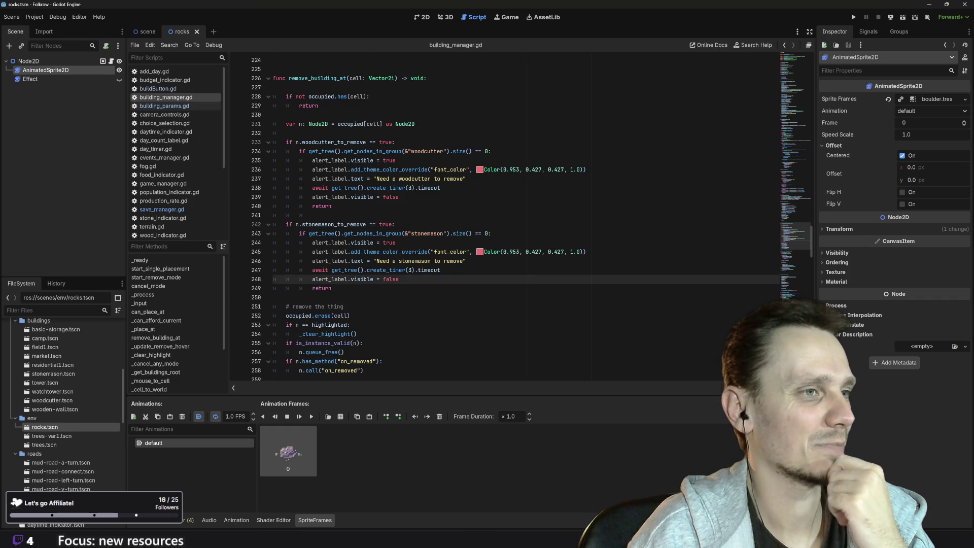
pyautogui.scroll(-3, 507, 218)
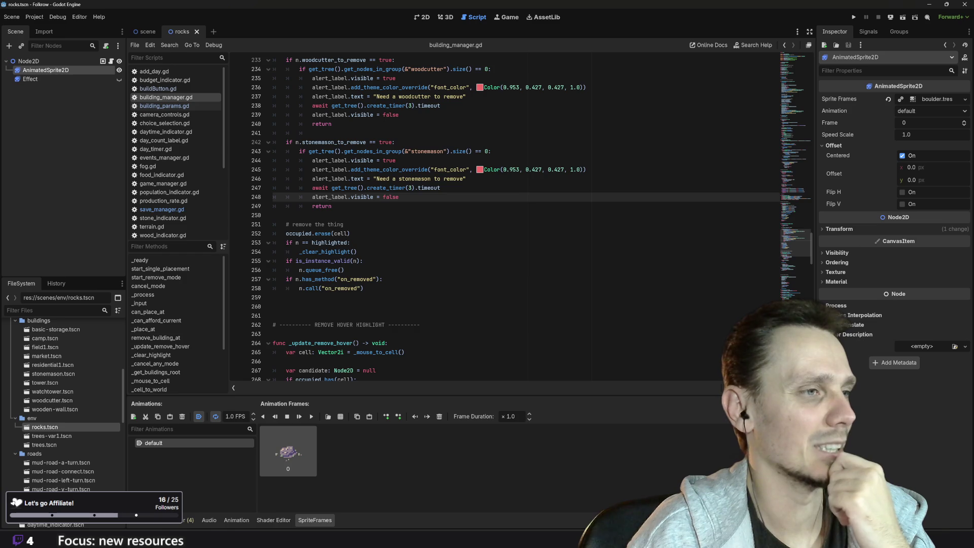
pyautogui.scroll(-3, 507, 218)
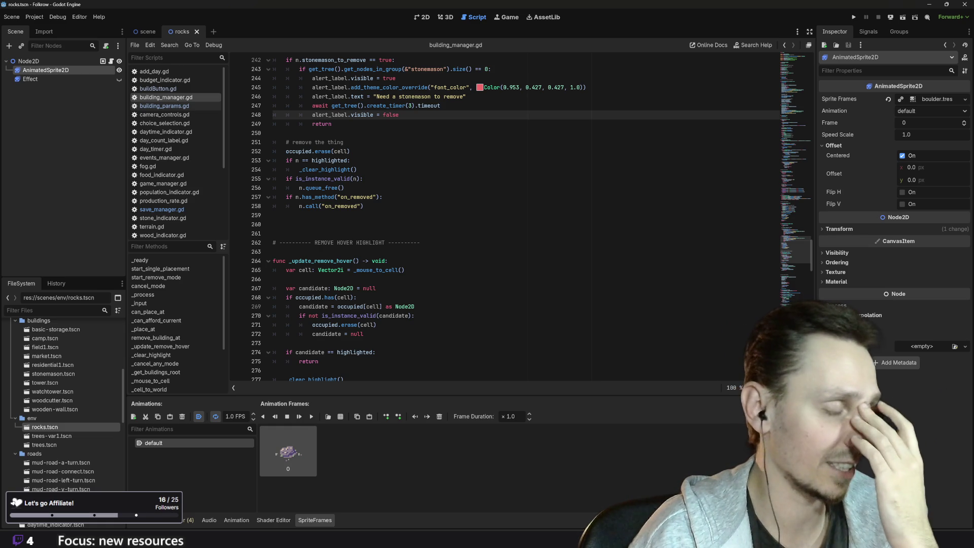
pyautogui.scroll(5, 505, 218)
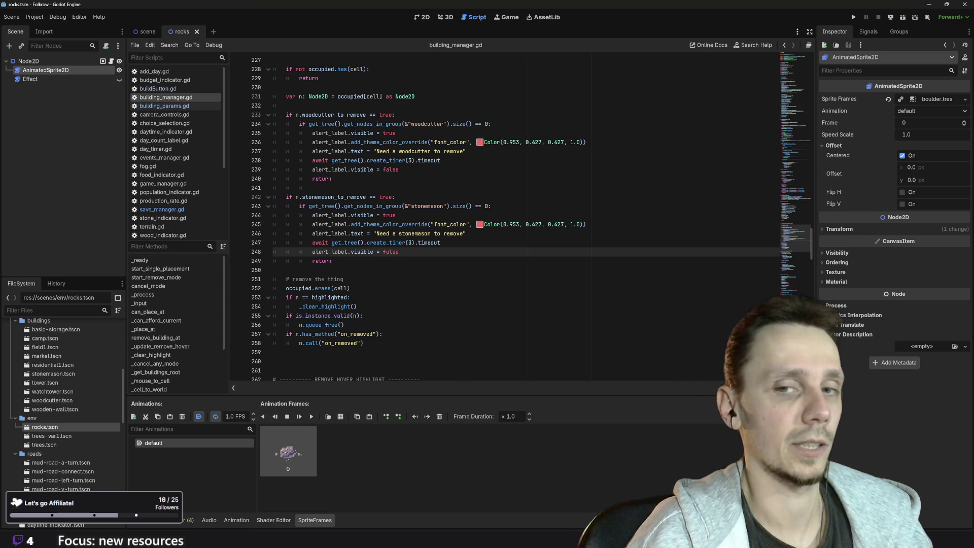
pyautogui.scroll(6, 503, 218)
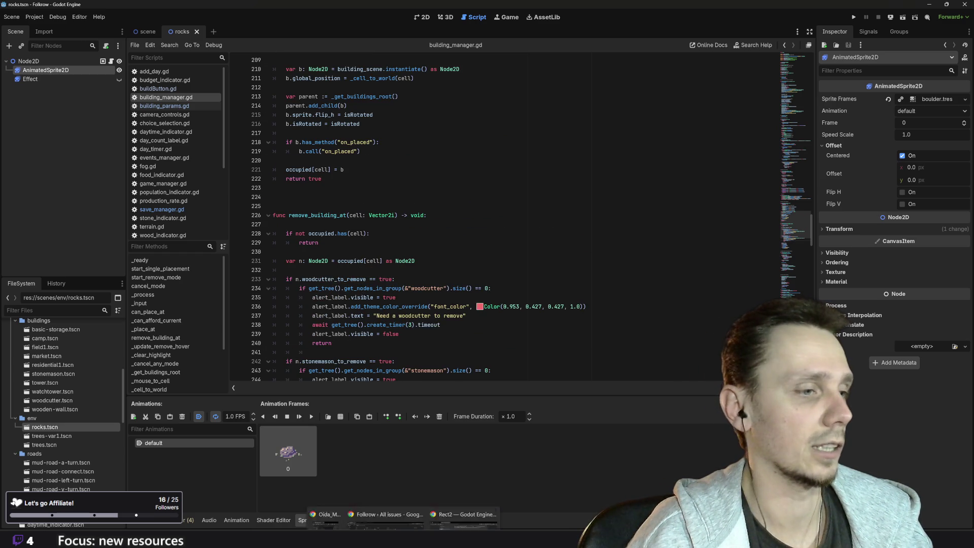
# Step: Move FOL-49 to In Progress and retitle it 'OnClick info panel for buildings and env'
pyautogui.click(406, 516)
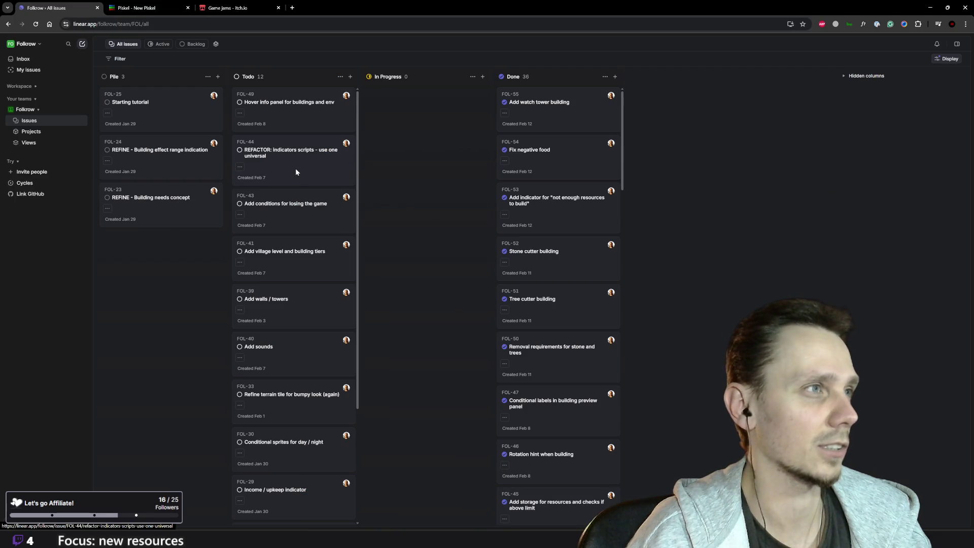
pyautogui.moveTo(304, 116); pyautogui.dragTo(443, 120)
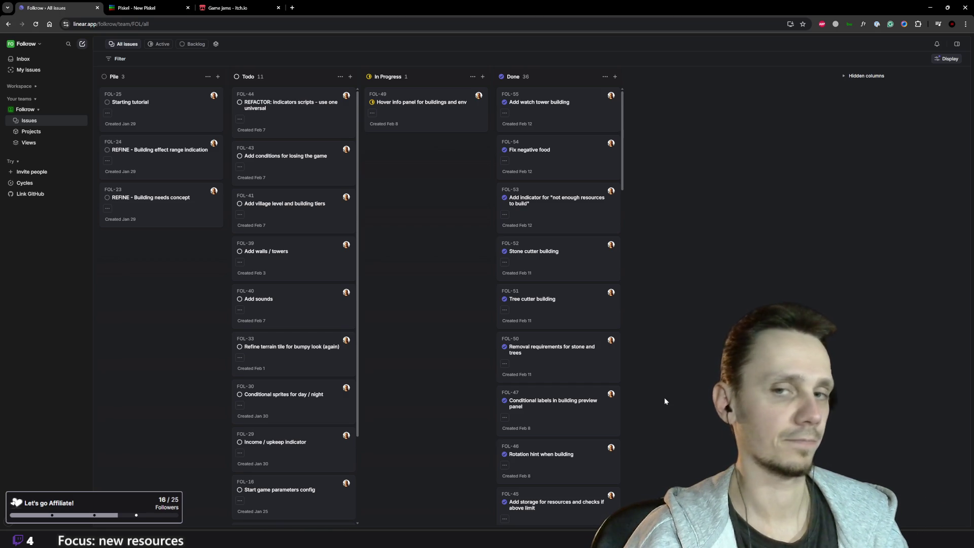
pyautogui.click(392, 105)
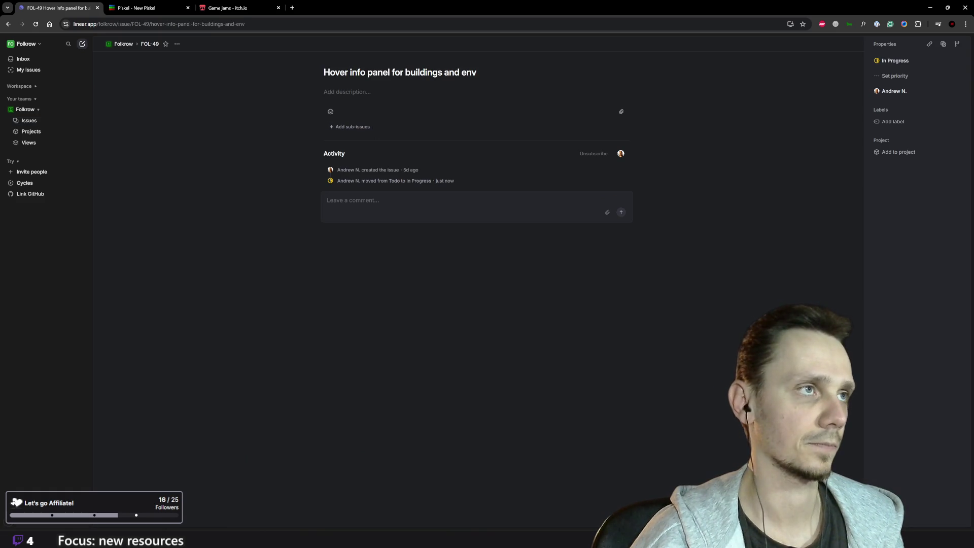
pyautogui.doubleClick(333, 72)
pyautogui.write('On')
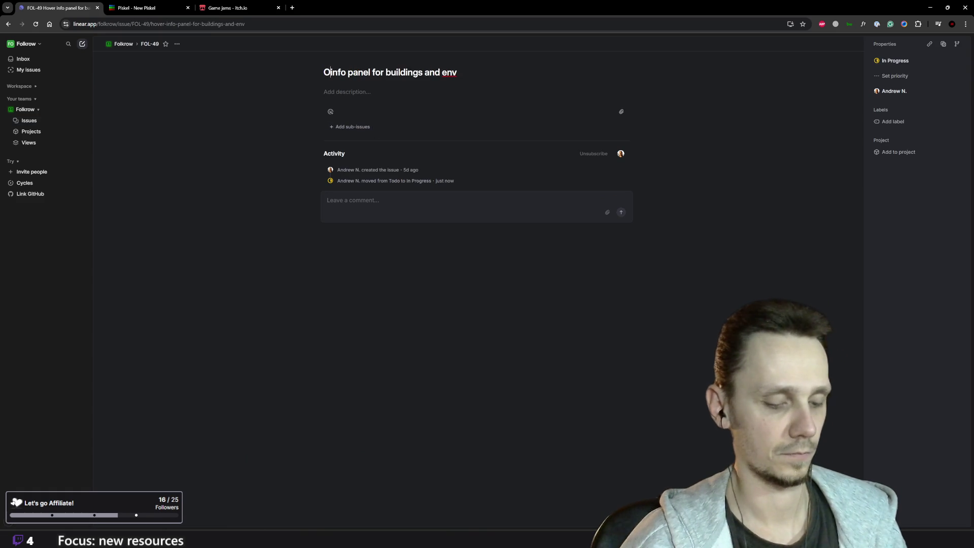
pyautogui.write('Click')
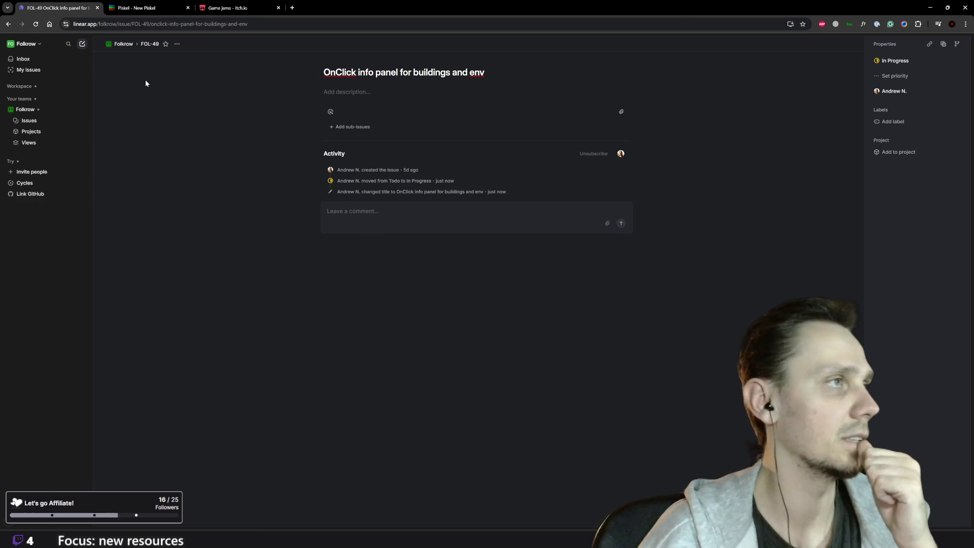
# Step: Return to Linear's All issues board, then switch to the Piskel sprite editor tab
pyautogui.click(124, 44)
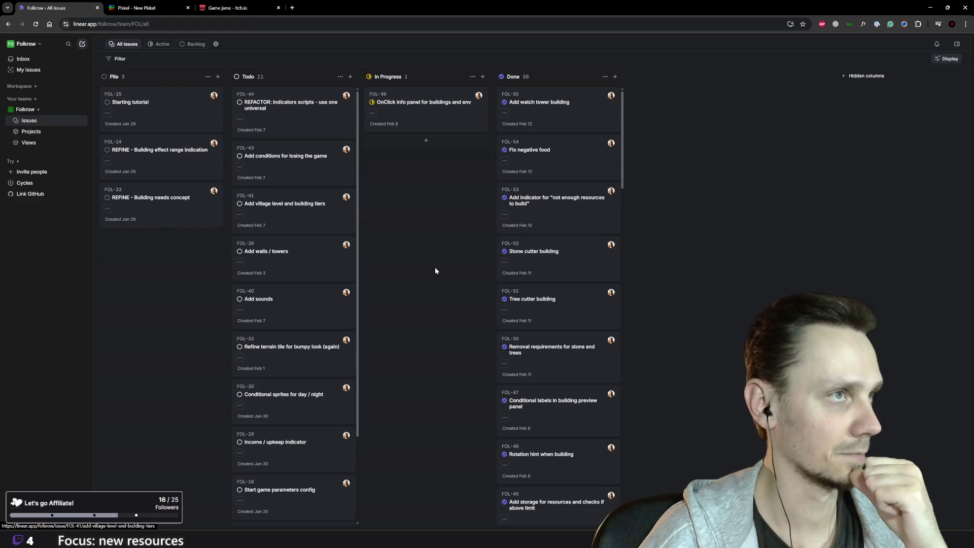
pyautogui.scroll(-2, 333, 391)
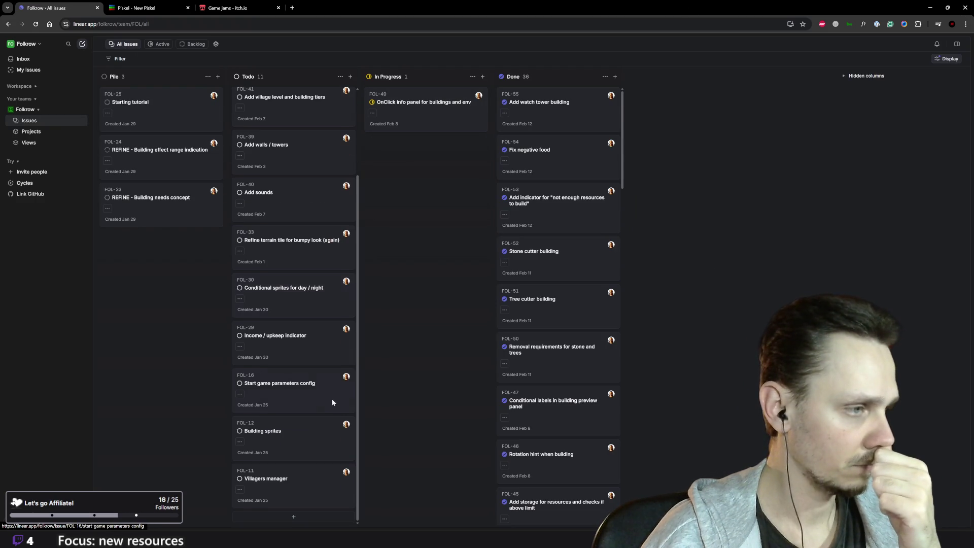
pyautogui.scroll(2, 324, 395)
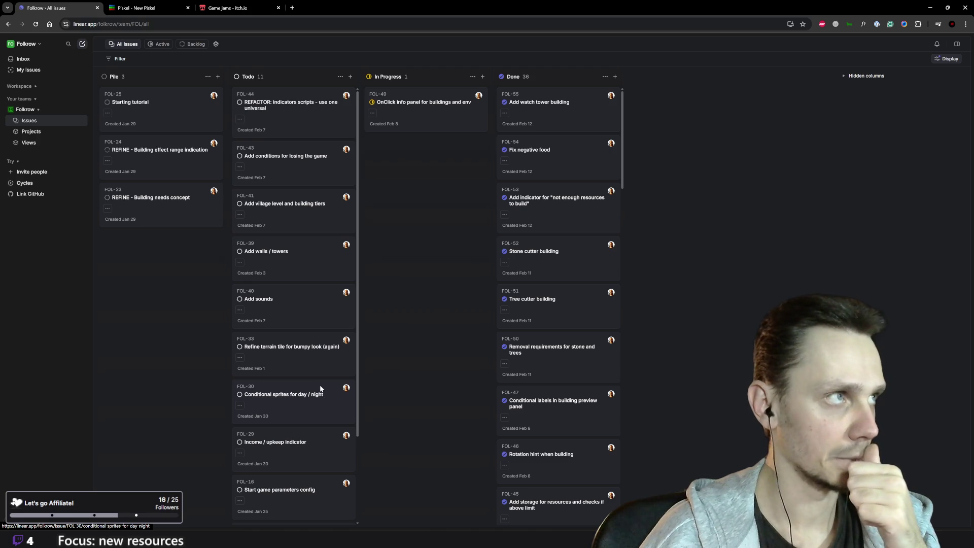
pyautogui.click(162, 8)
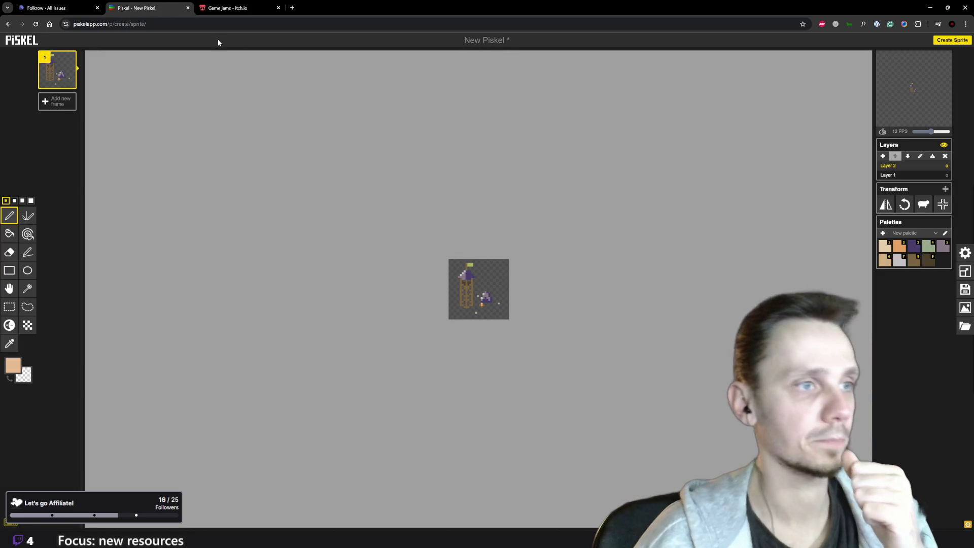
# Step: Close the Piskel tab without saving, then close the itch.io Game Jams tab
pyautogui.click(188, 8)
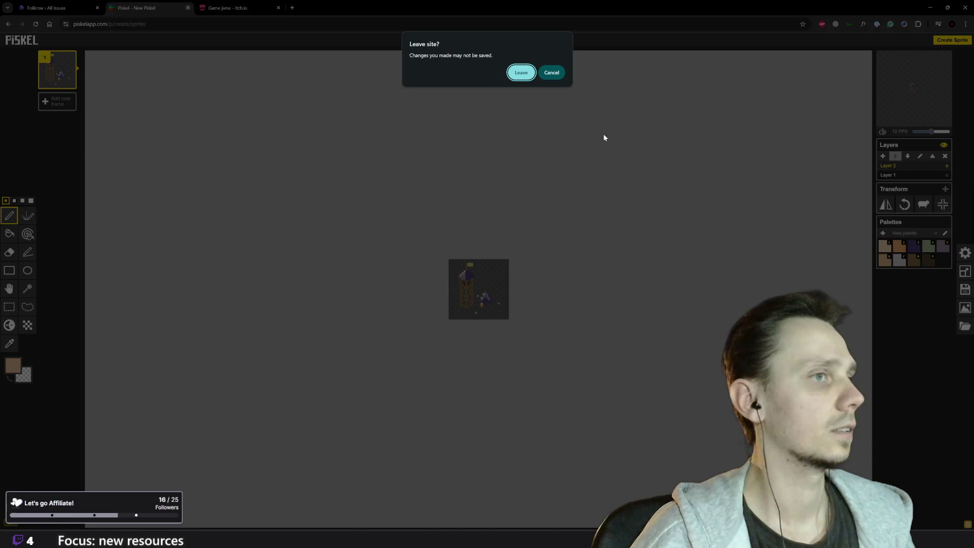
pyautogui.click(521, 73)
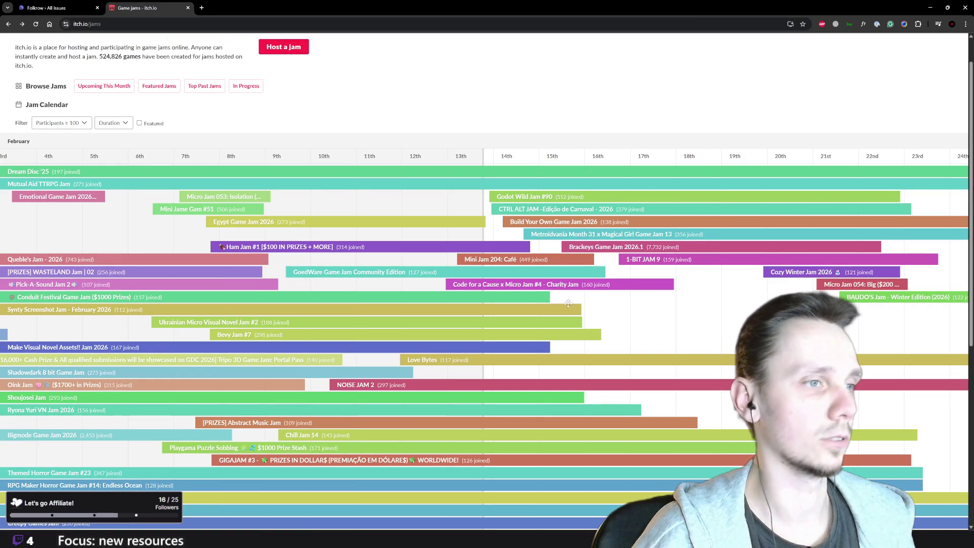
pyautogui.scroll(-10, 657, 471)
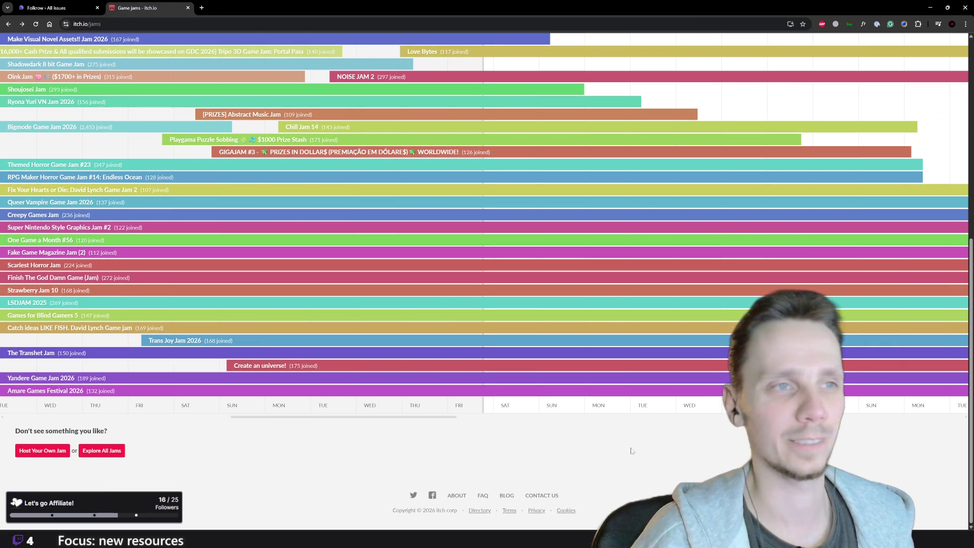
pyautogui.scroll(7, 630, 451)
pyautogui.scroll(-10, 564, 409)
pyautogui.scroll(10, 501, 343)
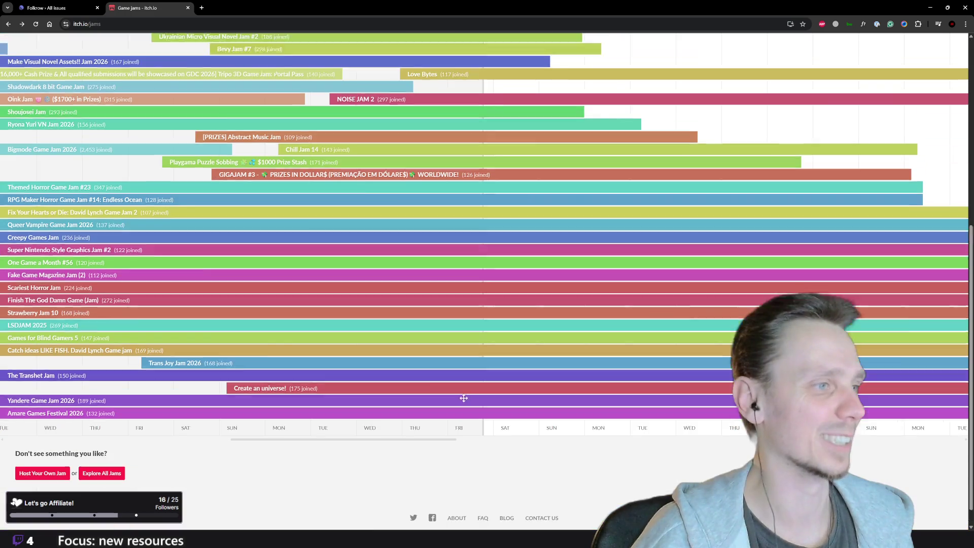
pyautogui.click(188, 8)
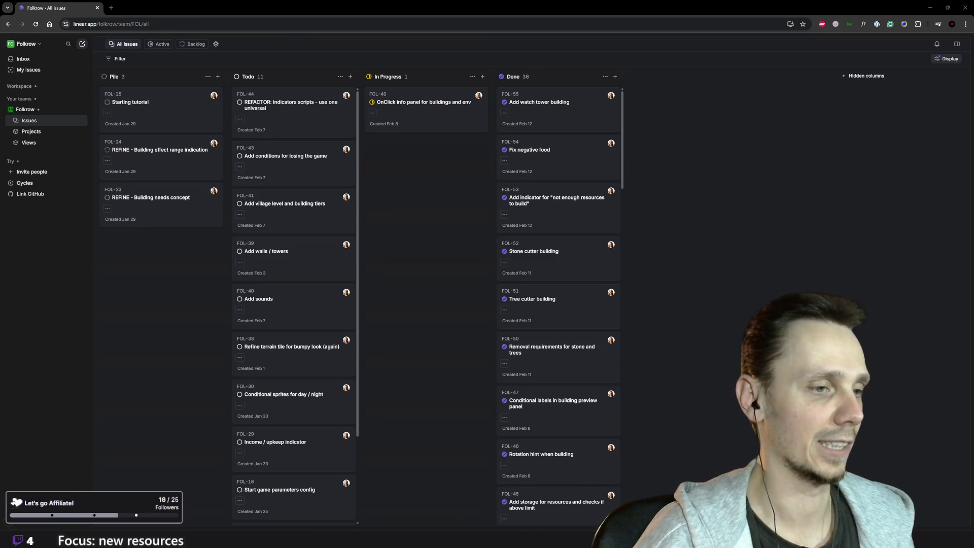
# Step: Commit the 21 changed files to main with the summary 'watchtower and building logic'
pyautogui.click(538, 538)
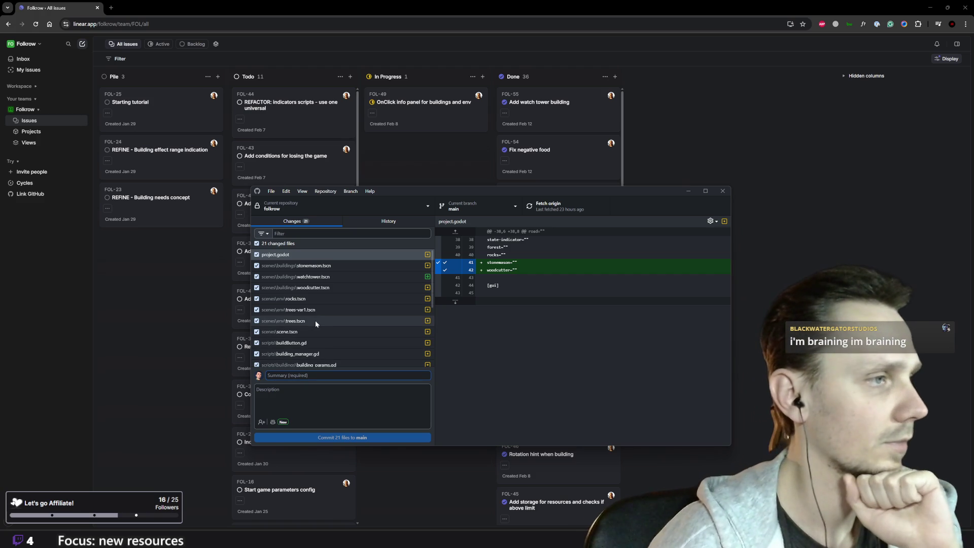
pyautogui.scroll(-1, 315, 321)
pyautogui.scroll(2, 314, 320)
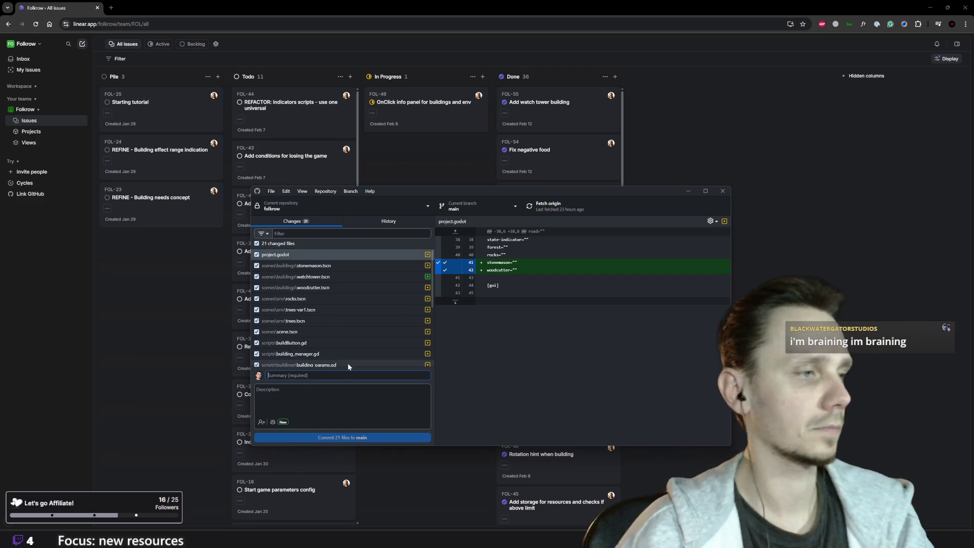
pyautogui.write('new')
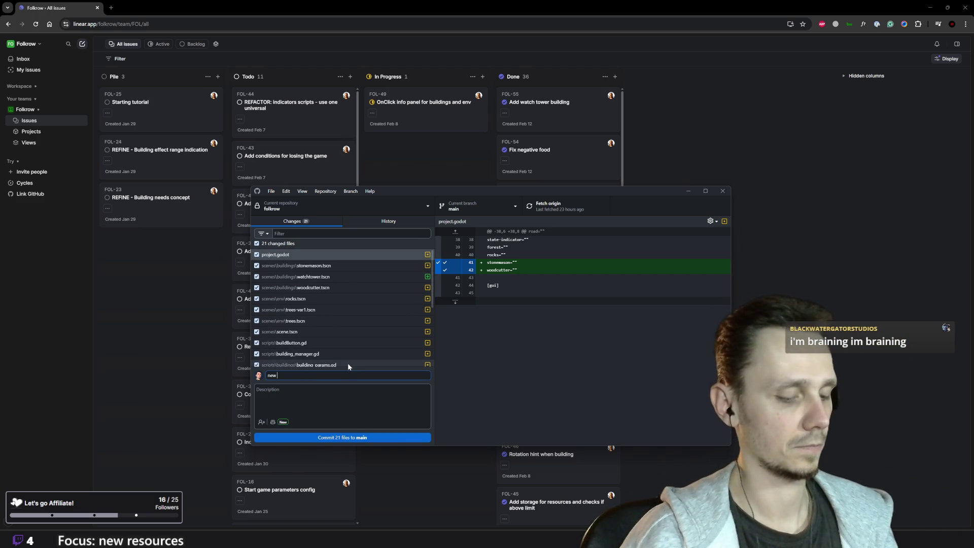
pyautogui.press('BackSpace')
pyautogui.press('BackSpace')
pyautogui.press('BackSpace')
pyautogui.write('wa')
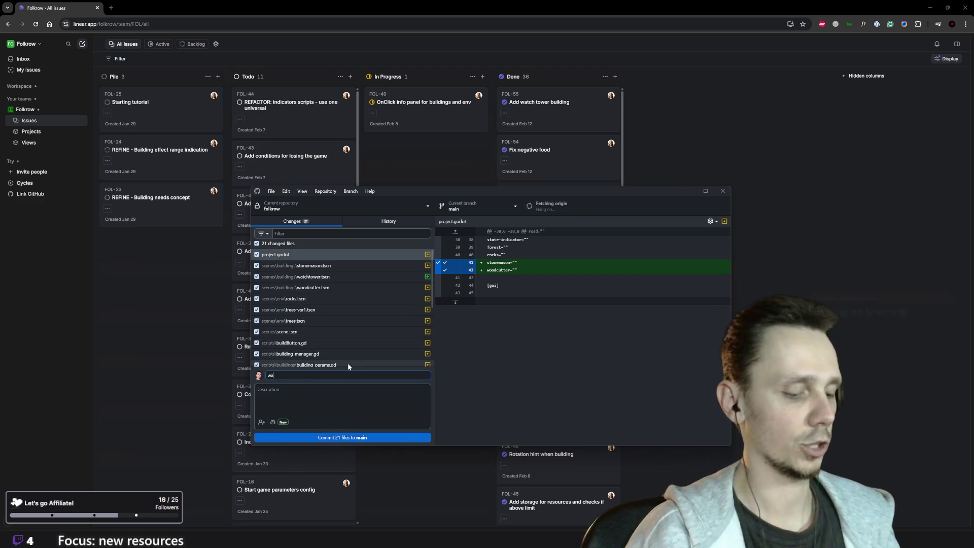
pyautogui.write('tchtowe')
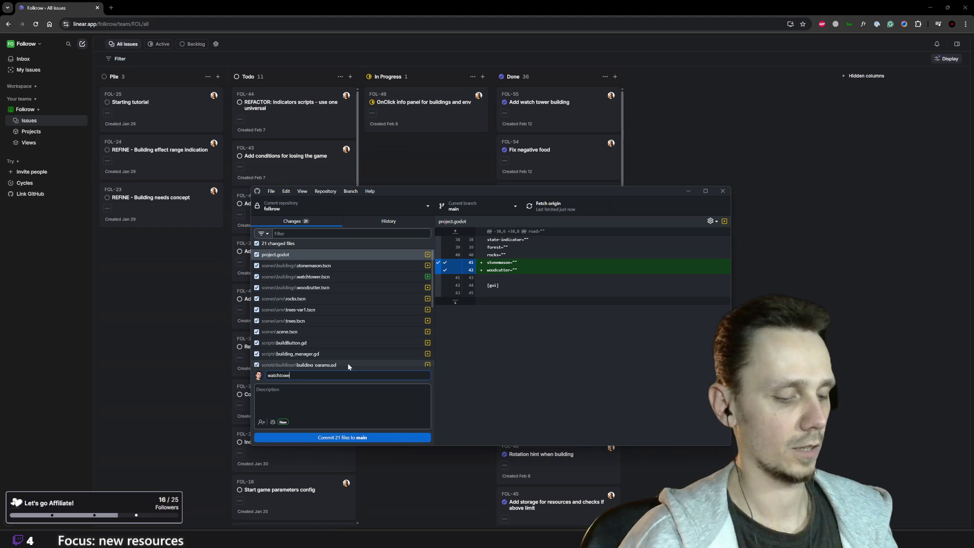
pyautogui.write('r and bu')
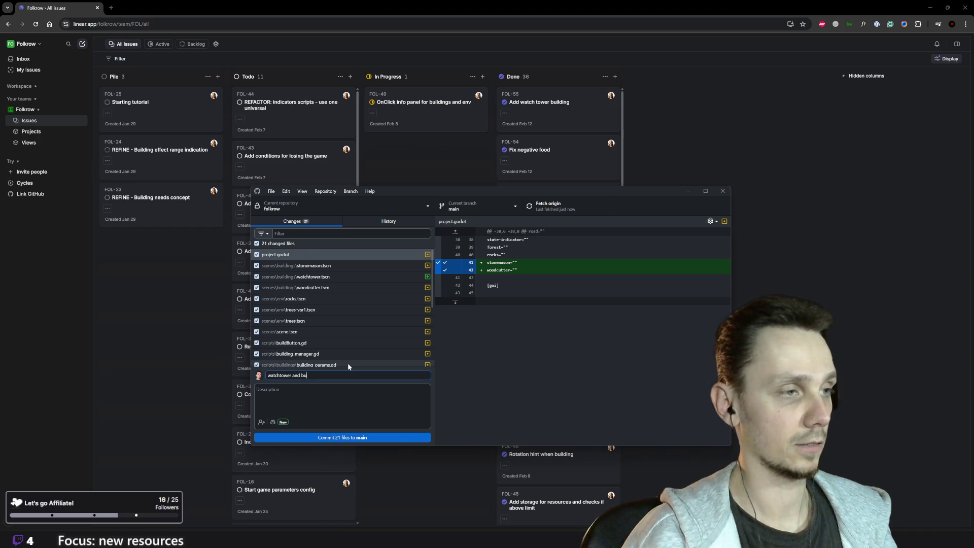
pyautogui.write('il')
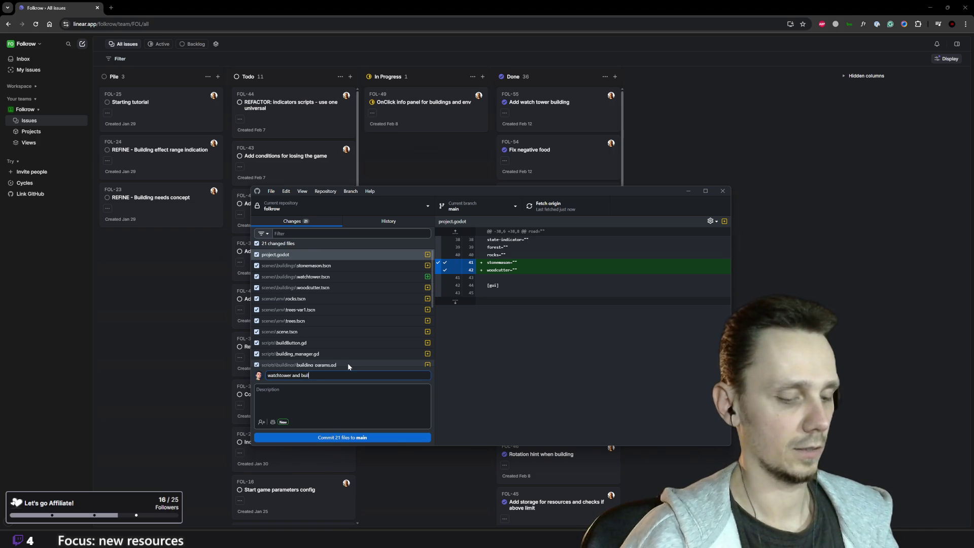
pyautogui.write('ding logic')
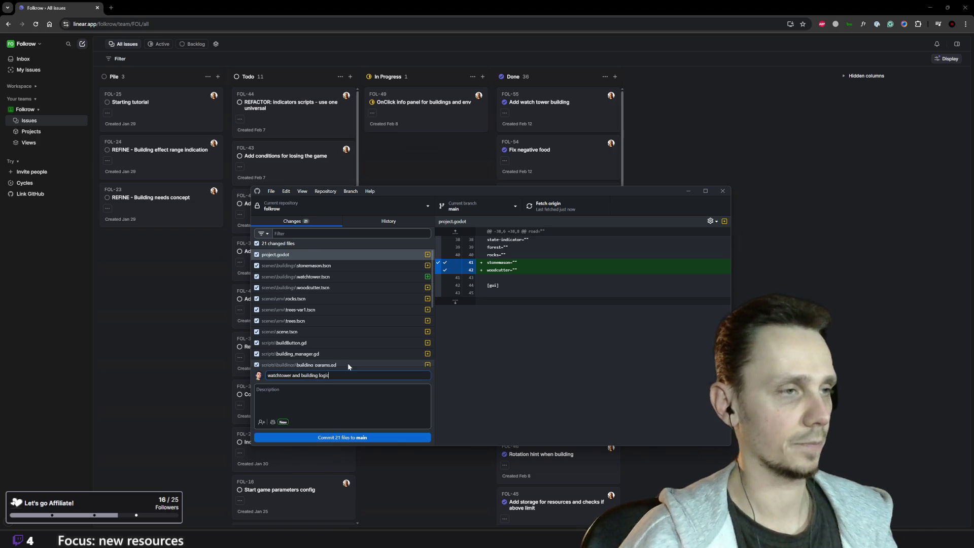
pyautogui.click(333, 439)
pyautogui.moveTo(603, 540)
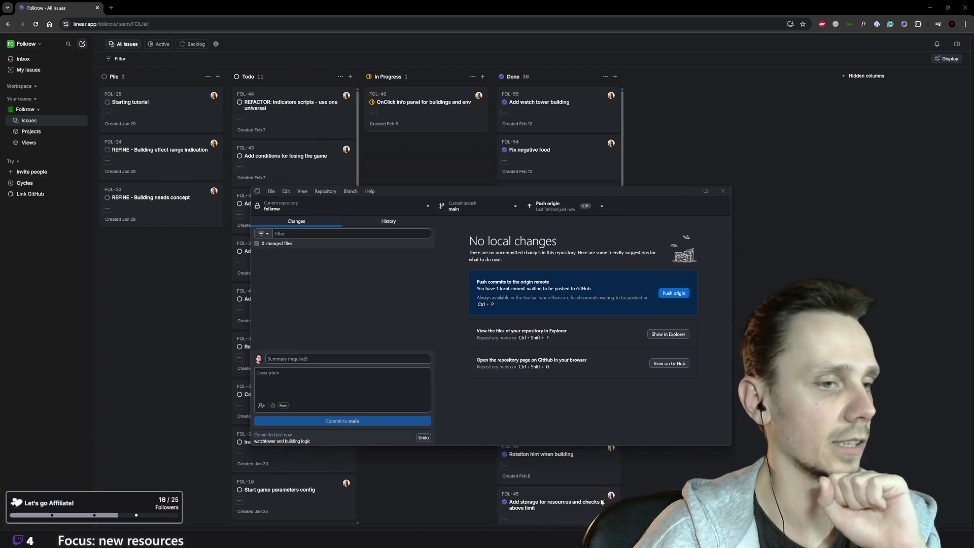
pyautogui.click(603, 499)
# Step: Switch to the main scene and run the game, which opens on Day 1
pyautogui.click(33, 19)
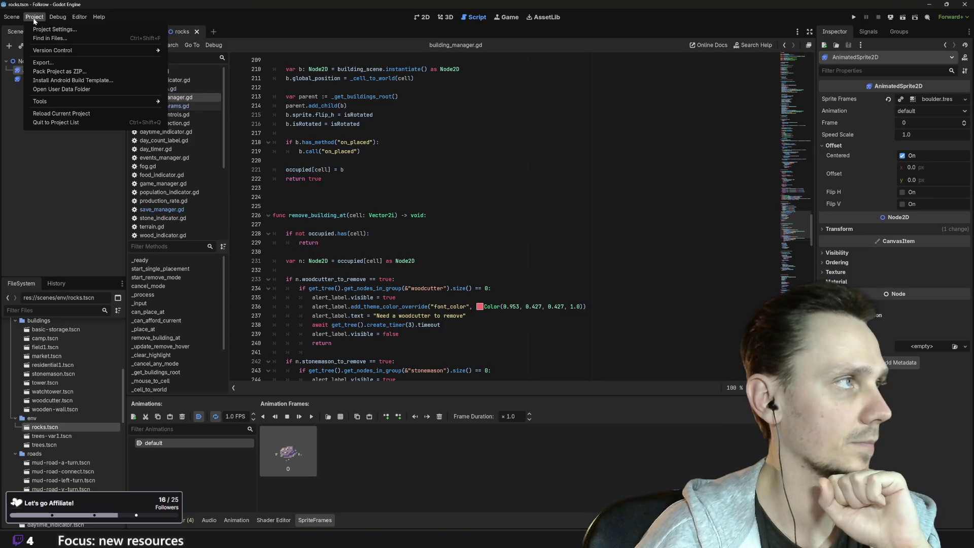
pyautogui.click(263, 225)
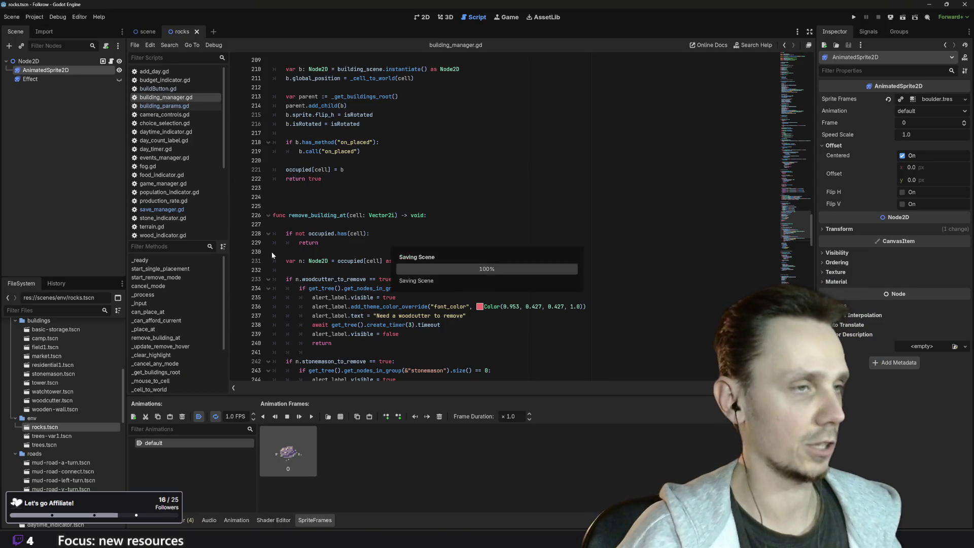
pyautogui.click(157, 32)
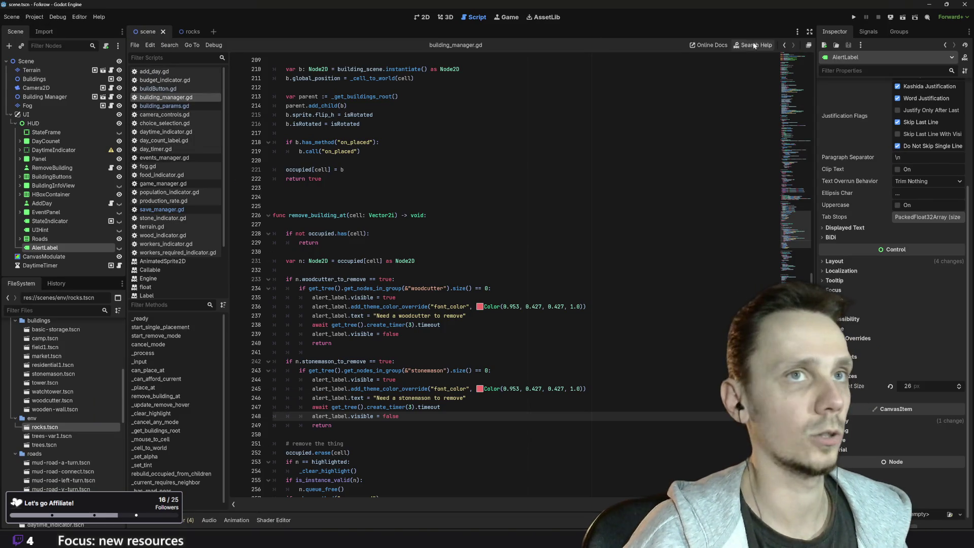
pyautogui.click(853, 17)
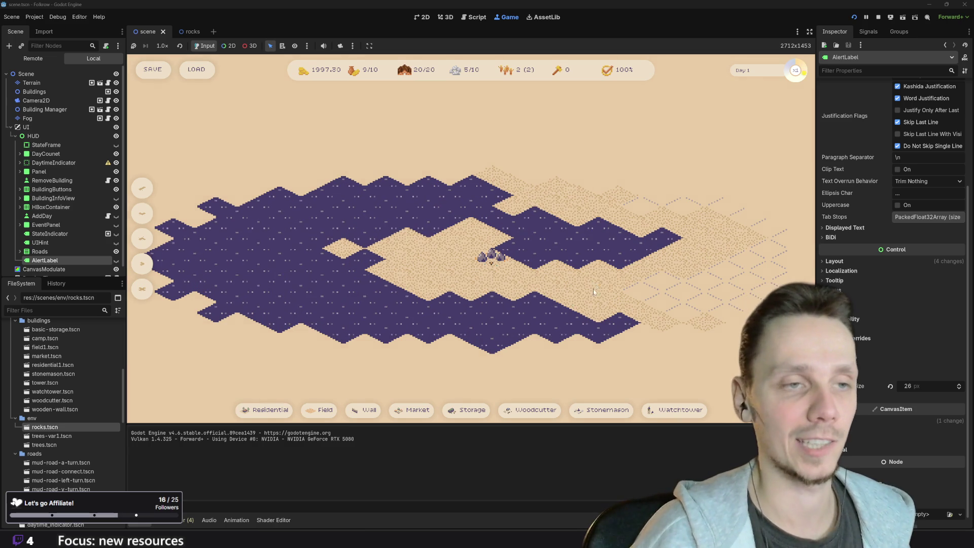
pyautogui.scroll(-2, 588, 294)
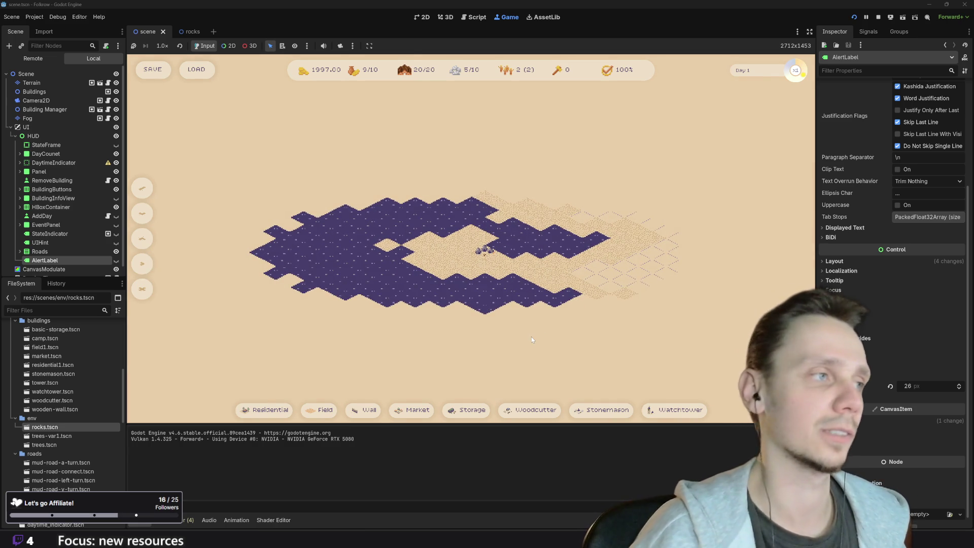
# Step: Stop the game and re-export the Web build to WEB_EXPORT/folkrow.html, overwriting the old export
pyautogui.click(878, 18)
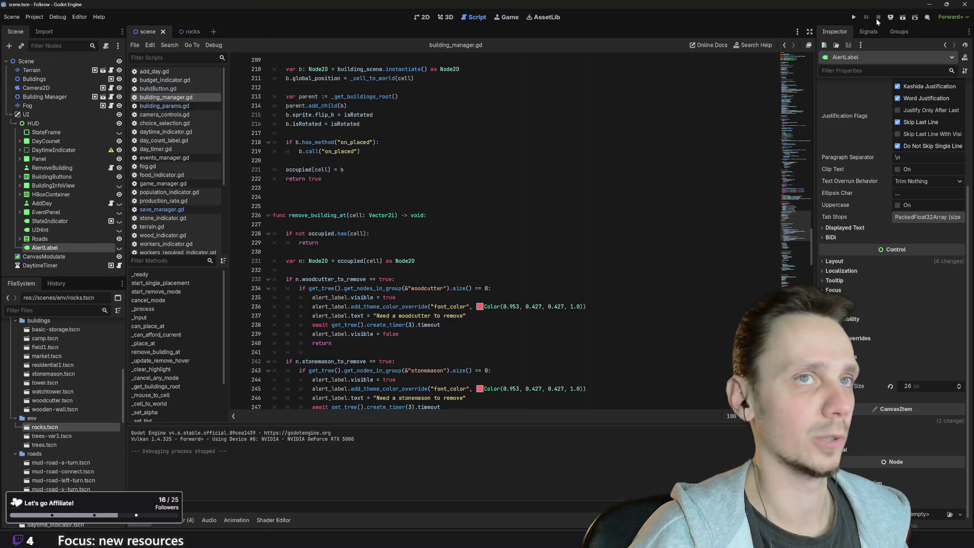
pyautogui.click(35, 18)
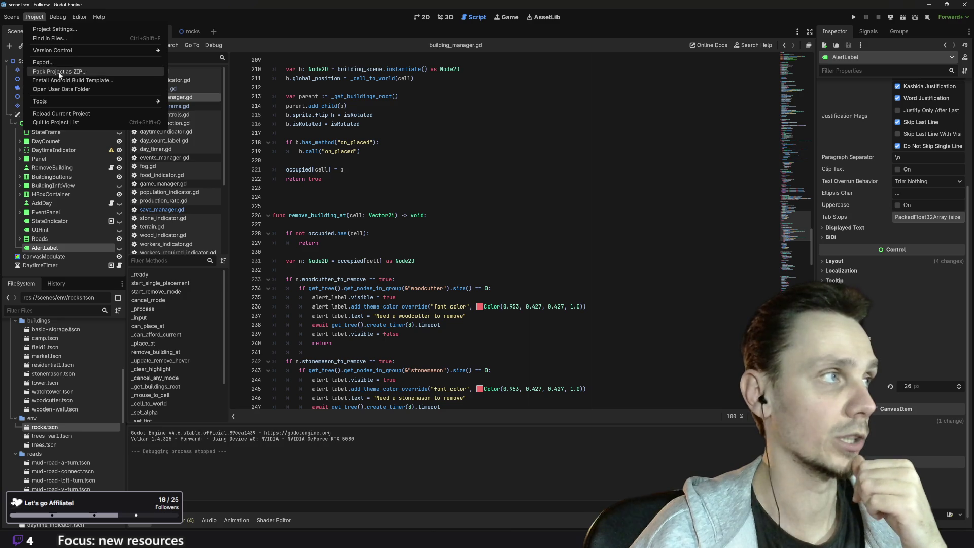
pyautogui.moveTo(67, 53)
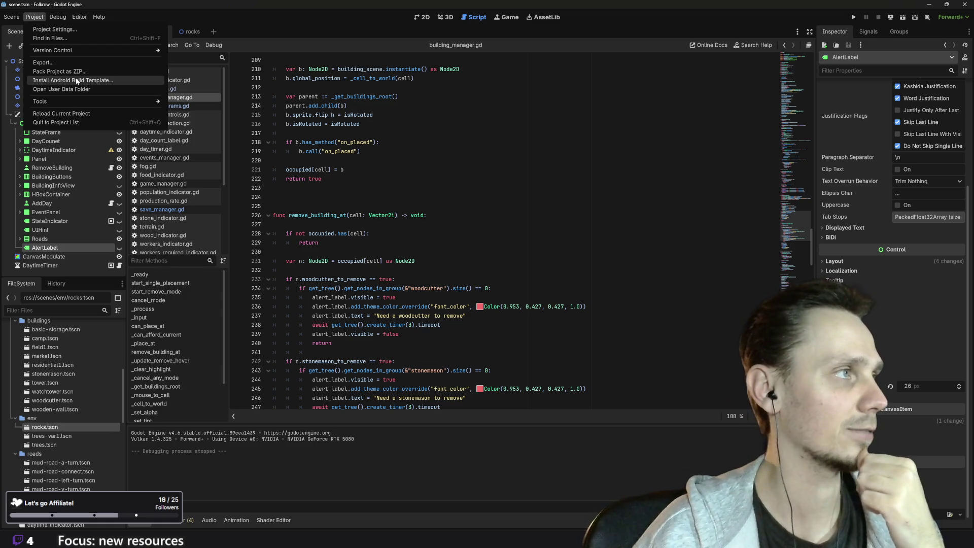
pyautogui.click(69, 61)
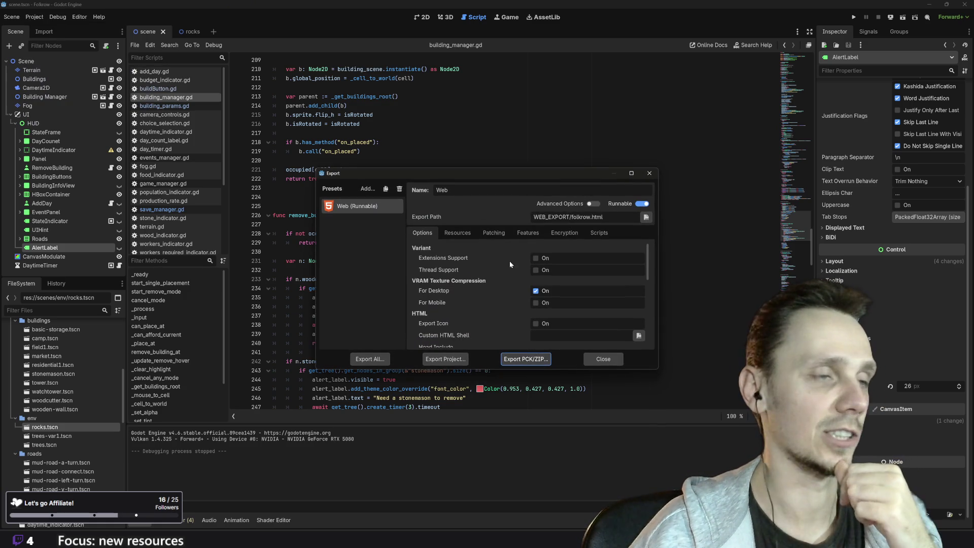
pyautogui.click(435, 360)
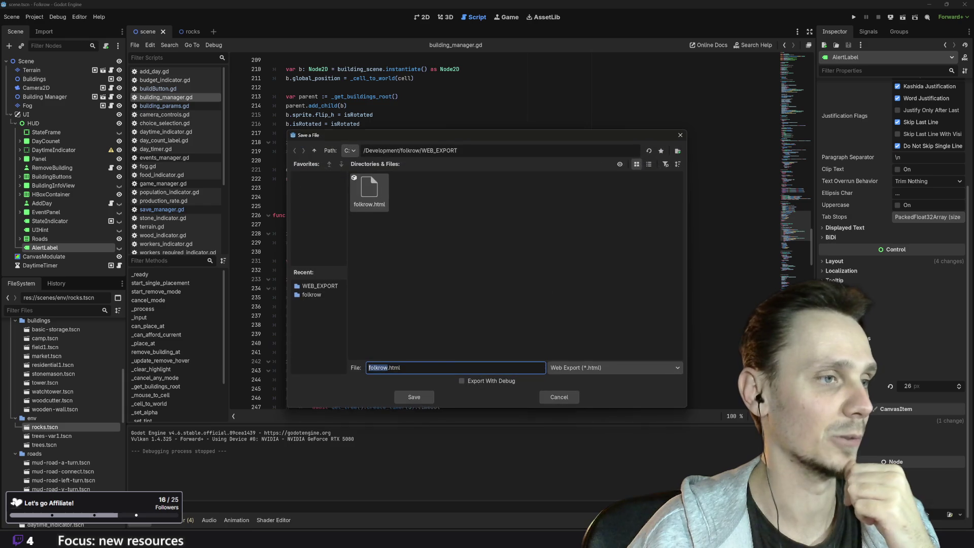
pyautogui.click(417, 397)
pyautogui.click(447, 286)
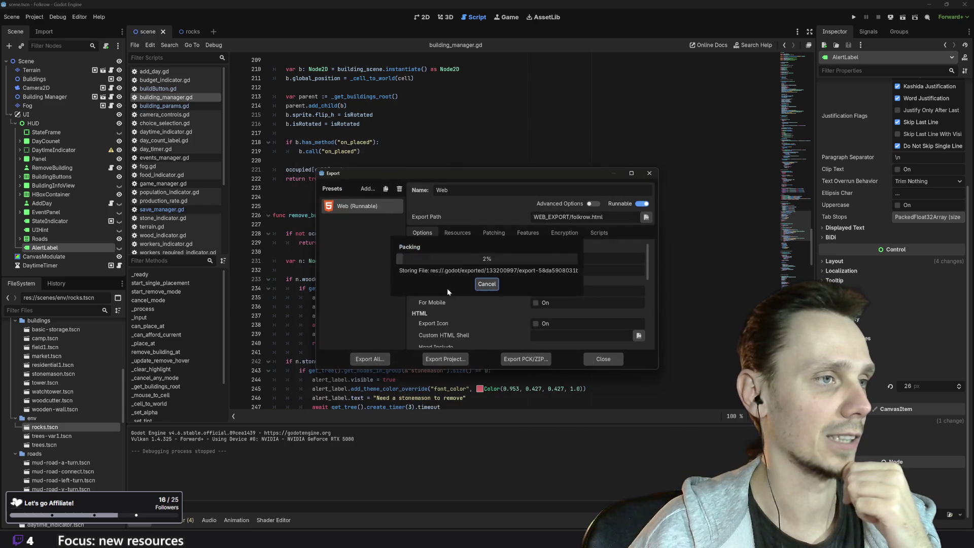
pyautogui.click(601, 360)
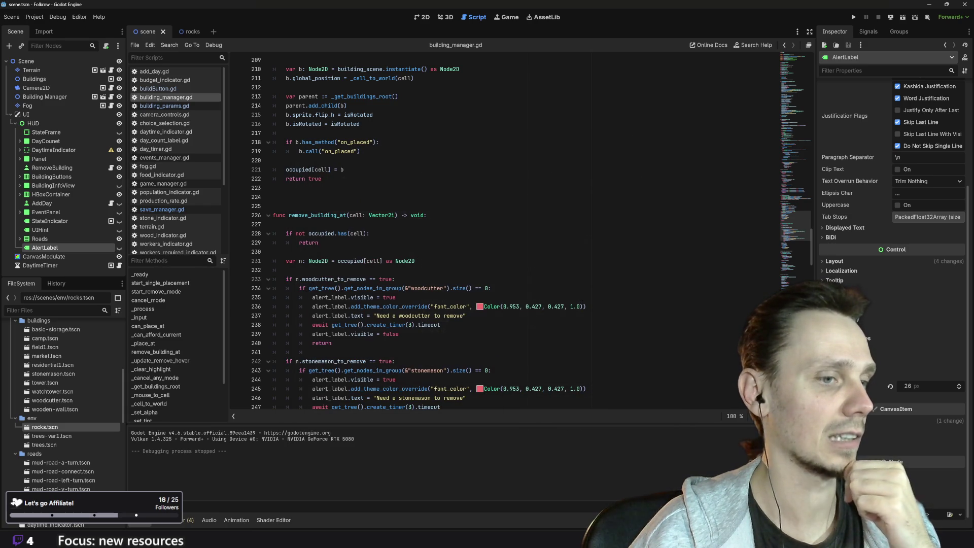
# Step: Commit the two web export files as 'new export' and push them to origin
pyautogui.click(470, 490)
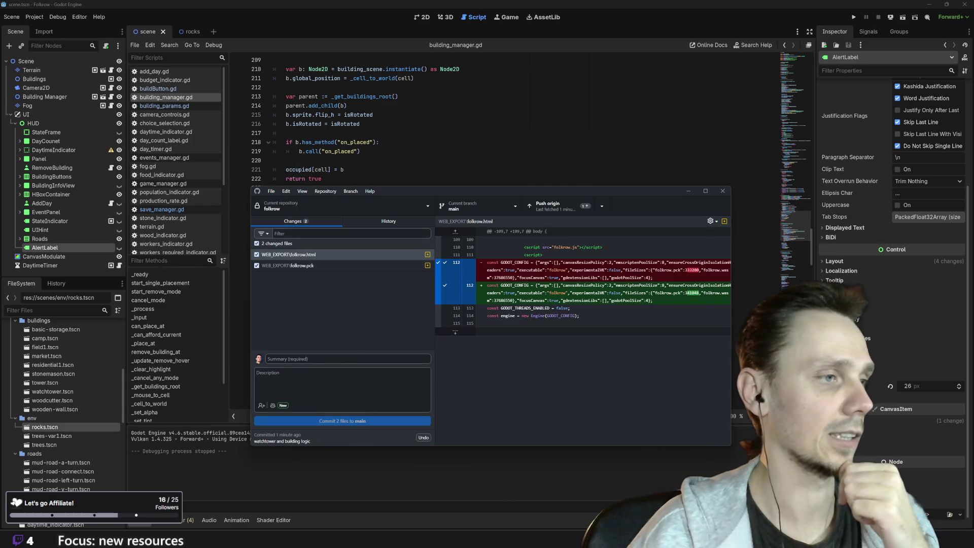
pyautogui.write('new export')
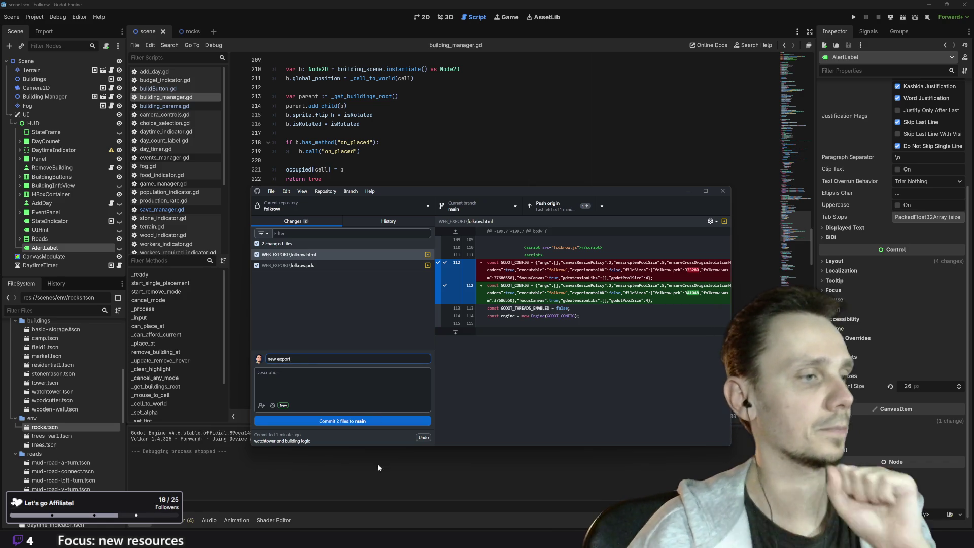
pyautogui.click(343, 421)
pyautogui.click(548, 206)
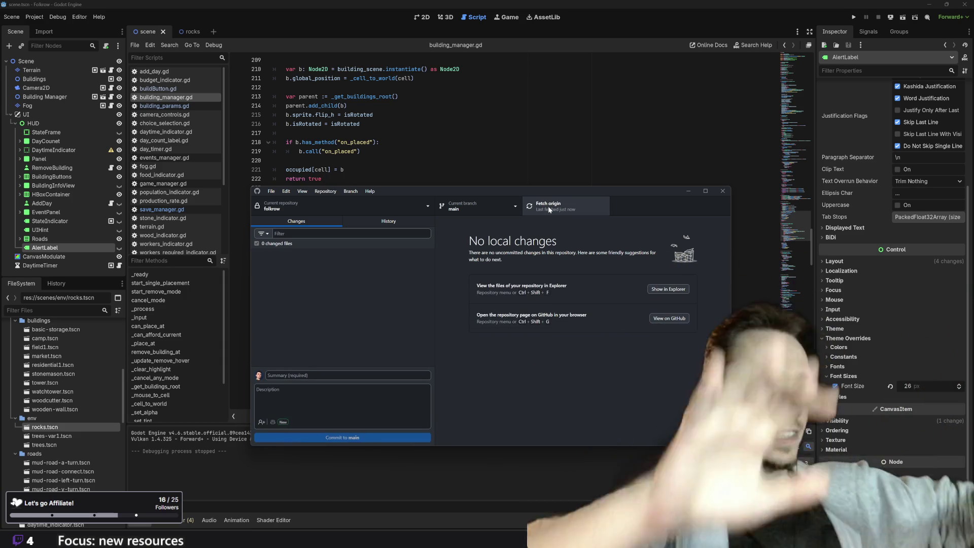
pyautogui.click(722, 191)
pyautogui.scroll(-12, 507, 233)
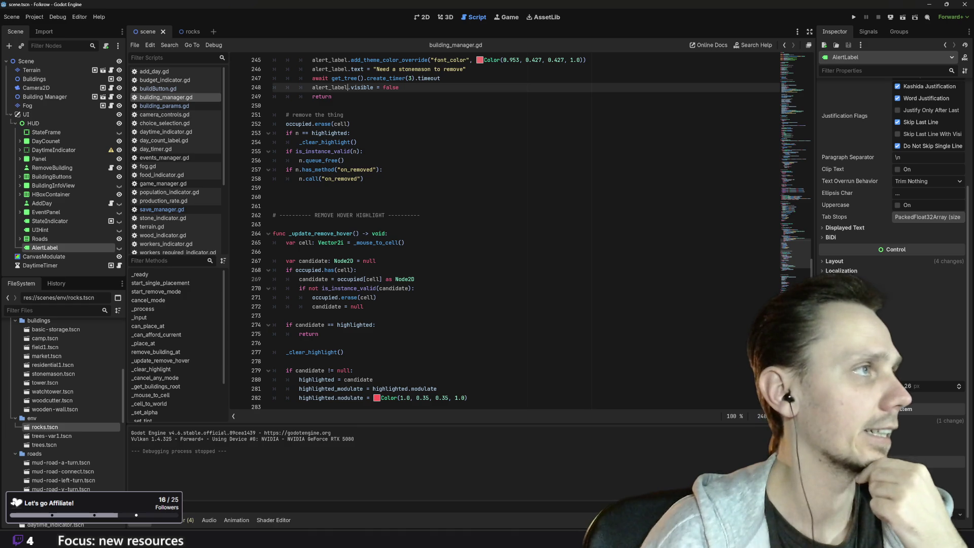
# Step: Go to github.com in a new browser tab and open the folkrow repository
pyautogui.click(391, 508)
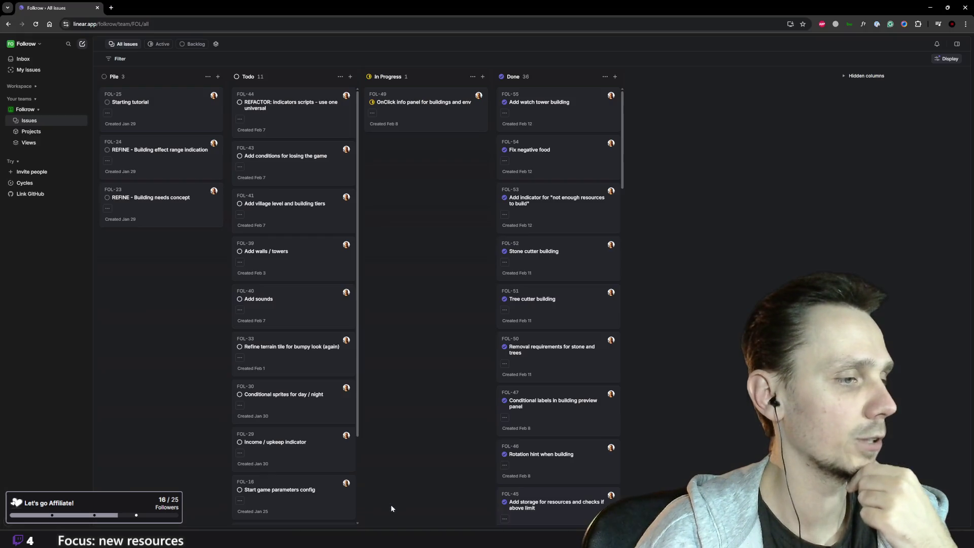
pyautogui.click(112, 7)
pyautogui.write('github.com')
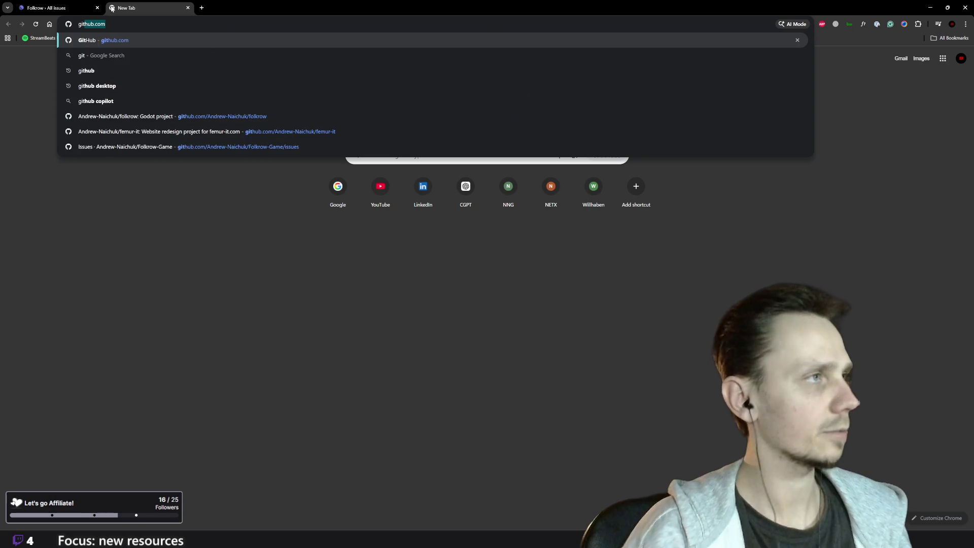
pyautogui.press('Return')
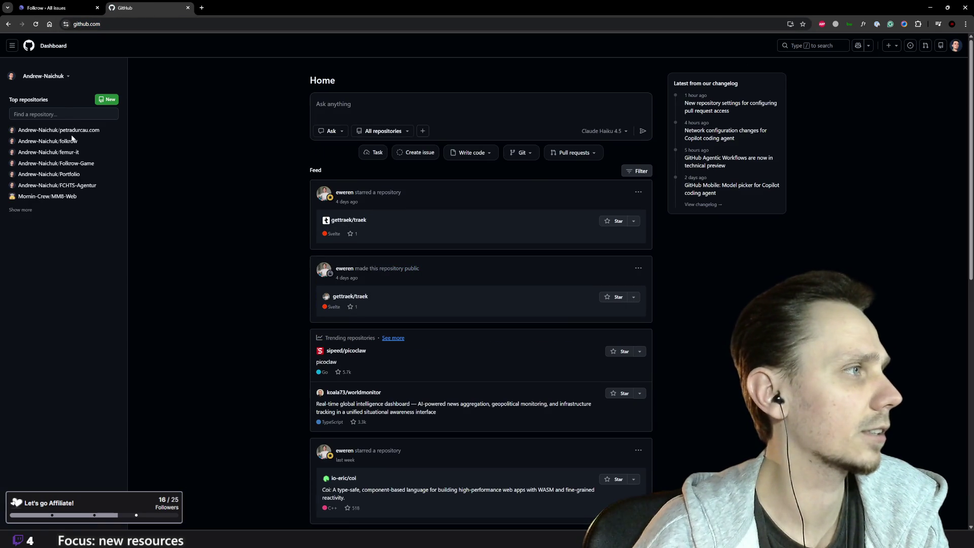
pyautogui.click(70, 140)
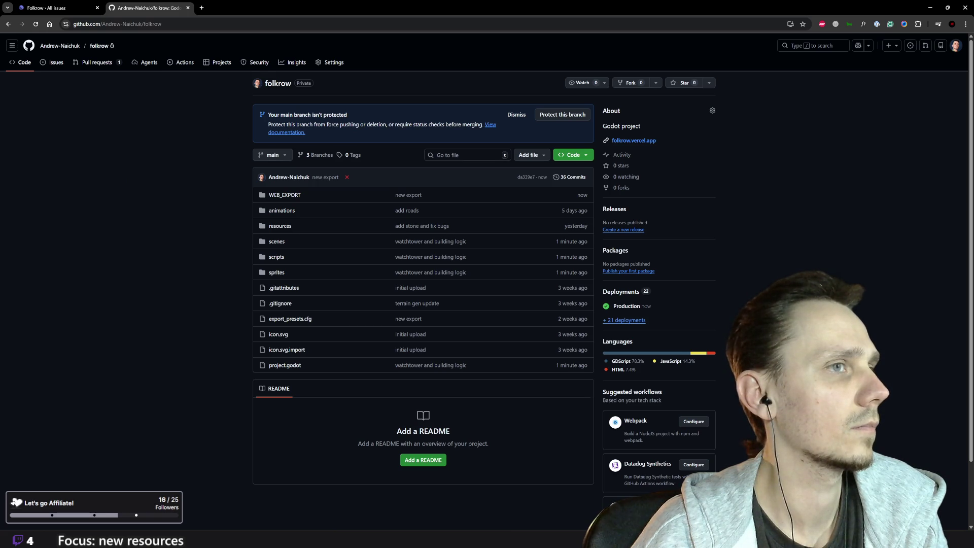
# Step: Dismiss the branch-protection banner and close pull request #1 (SaveManager persistence) without merging
pyautogui.click(506, 115)
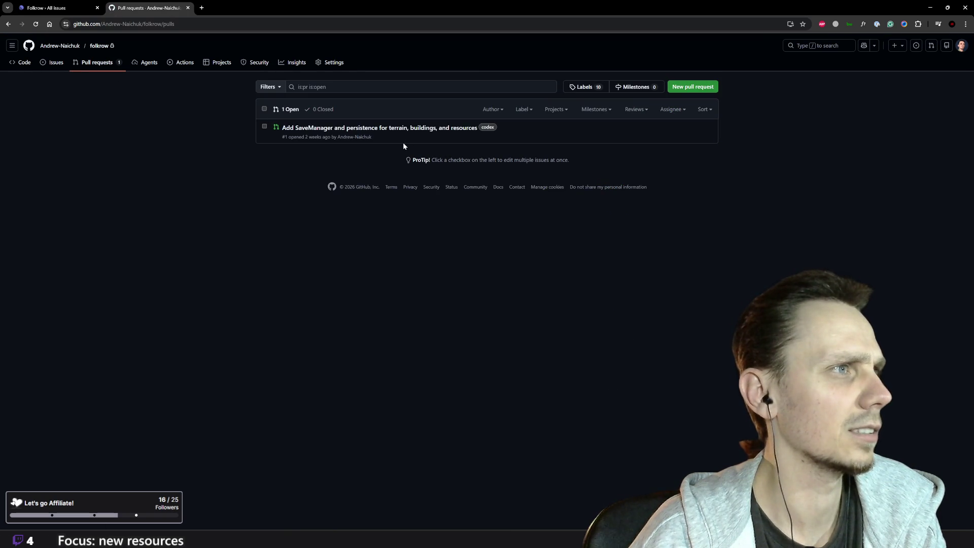
pyautogui.moveTo(430, 129)
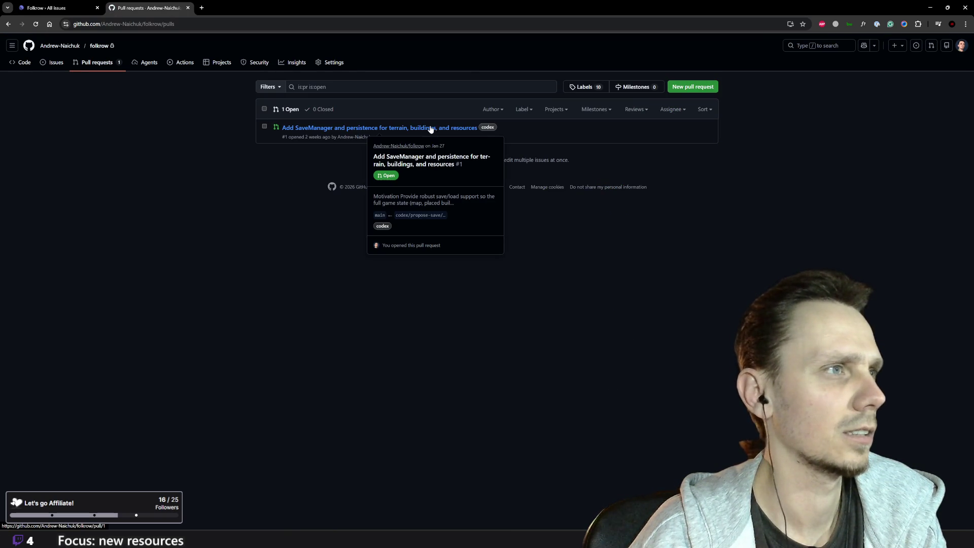
pyautogui.click(401, 129)
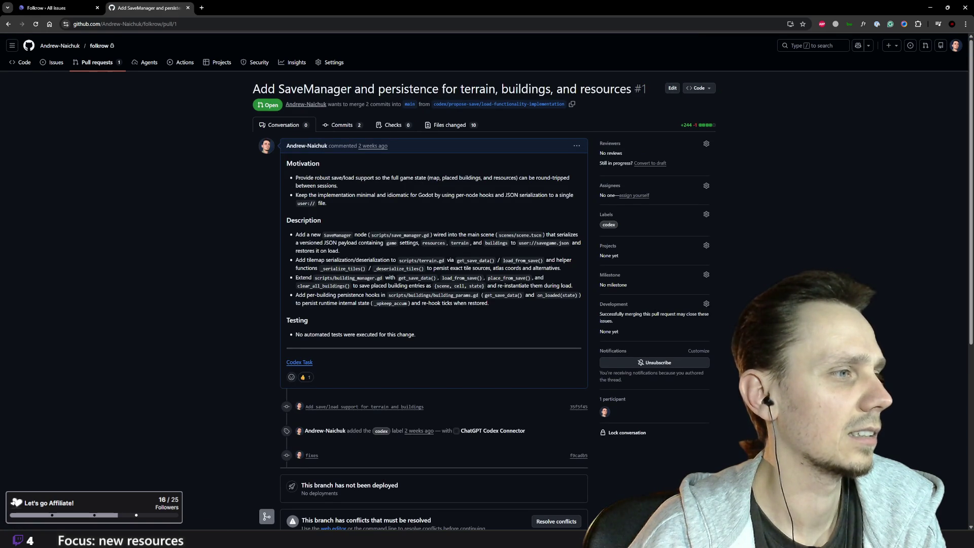
pyautogui.scroll(-6, 485, 258)
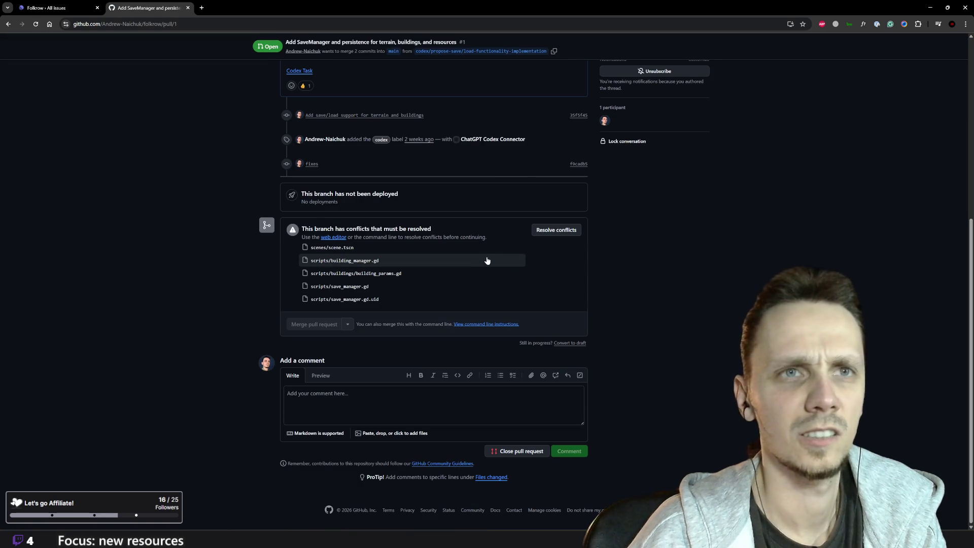
pyautogui.scroll(6, 486, 261)
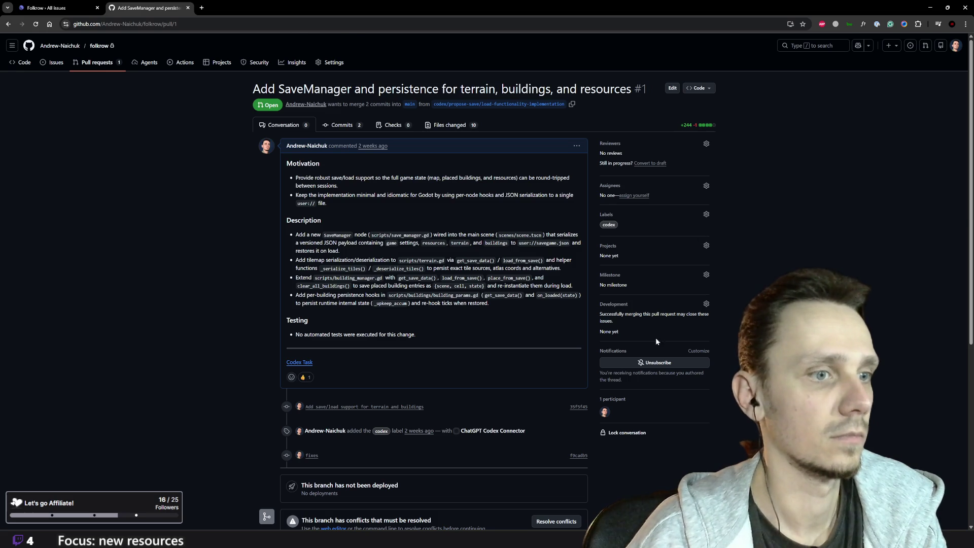
pyautogui.scroll(-6, 369, 320)
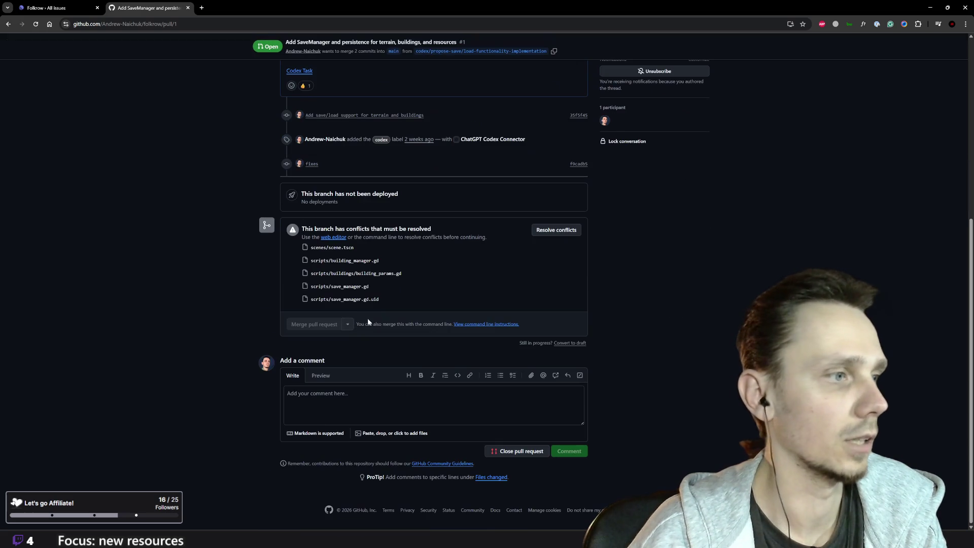
pyautogui.click(513, 452)
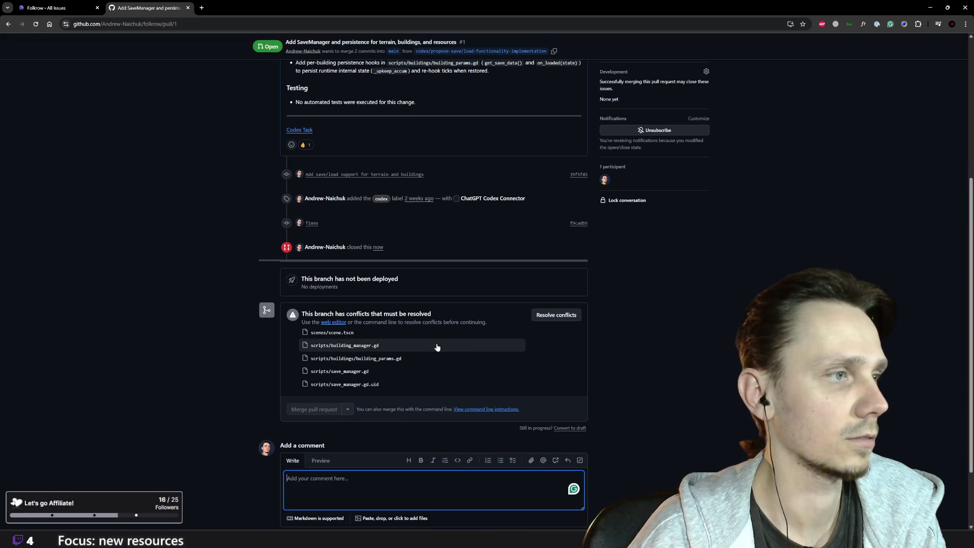
pyautogui.scroll(6, 429, 363)
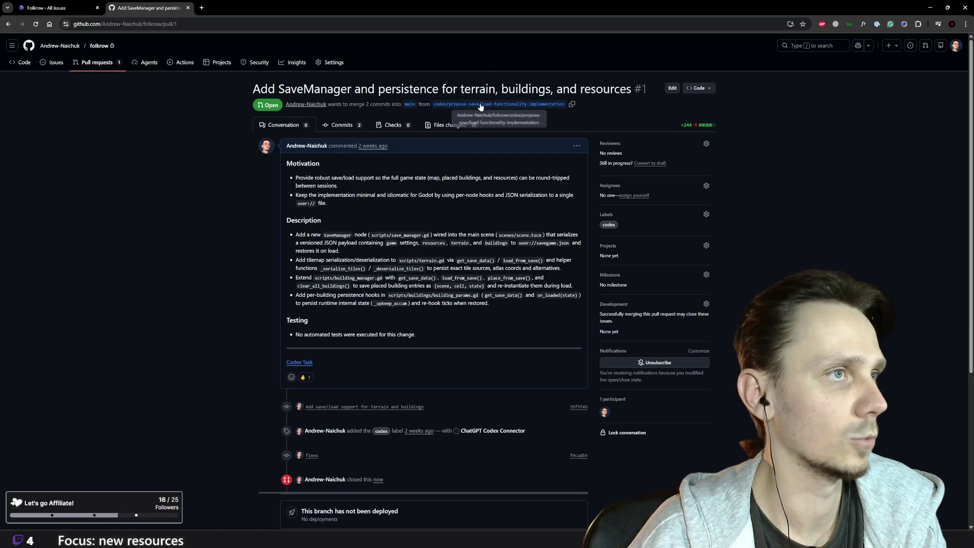
# Step: Open the codex/propose-save/load-functionality-implementation branch and check its branch list and clone options
pyautogui.click(449, 124)
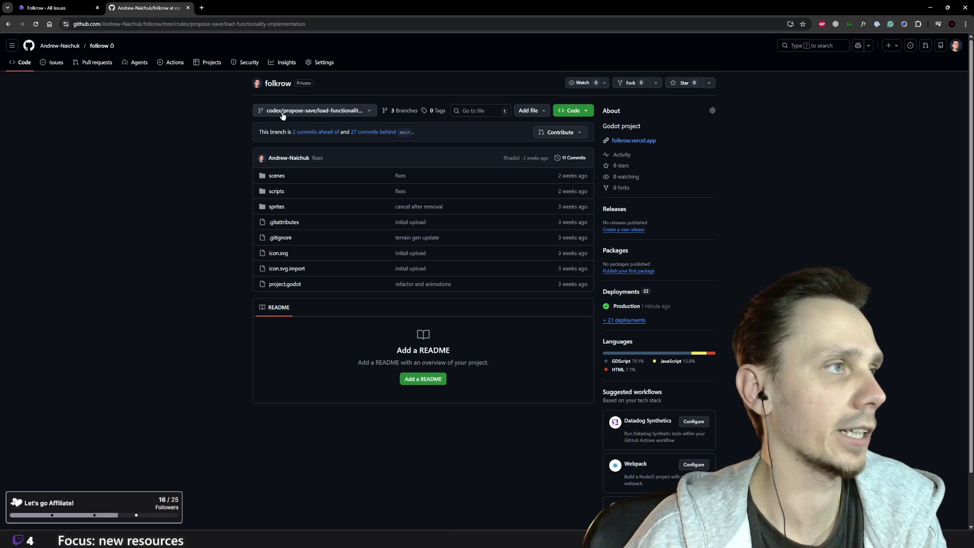
pyautogui.click(365, 114)
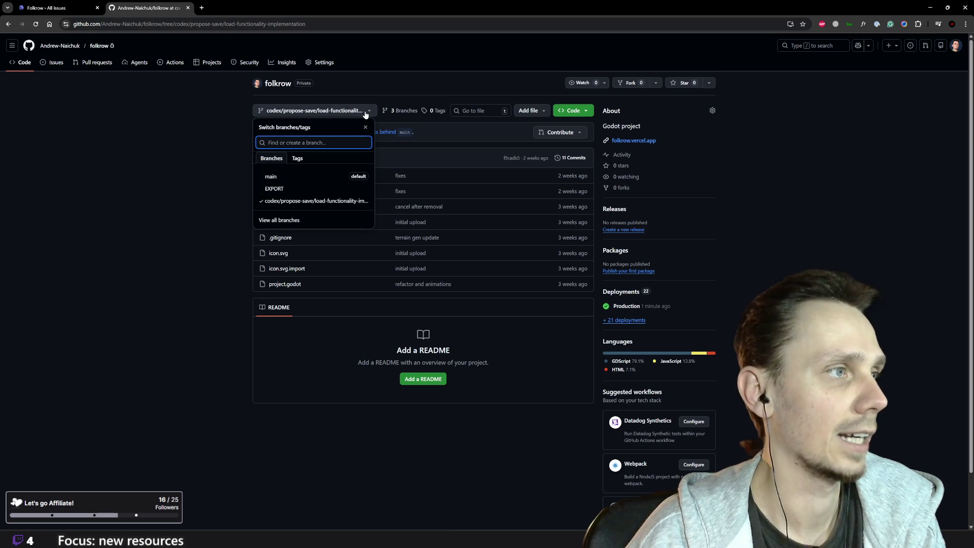
pyautogui.click(370, 113)
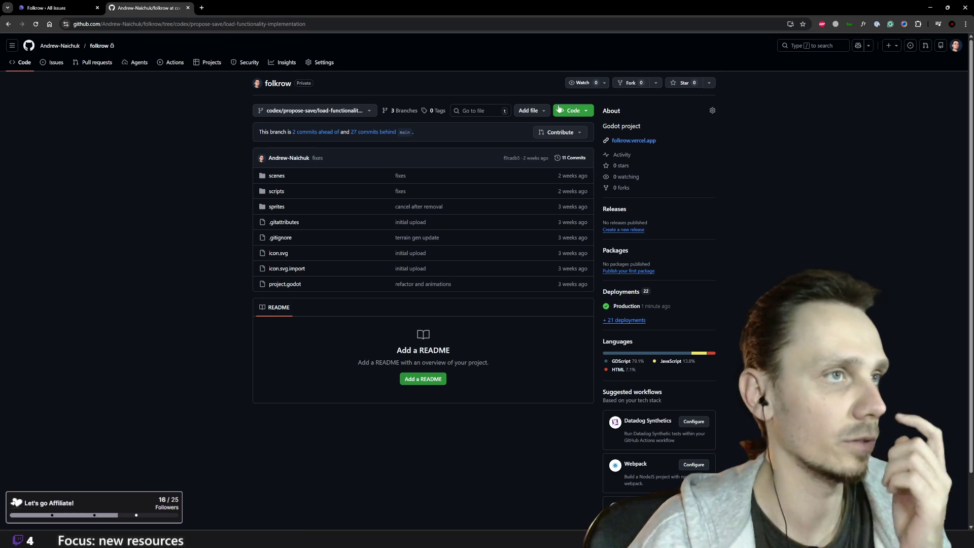
pyautogui.click(587, 112)
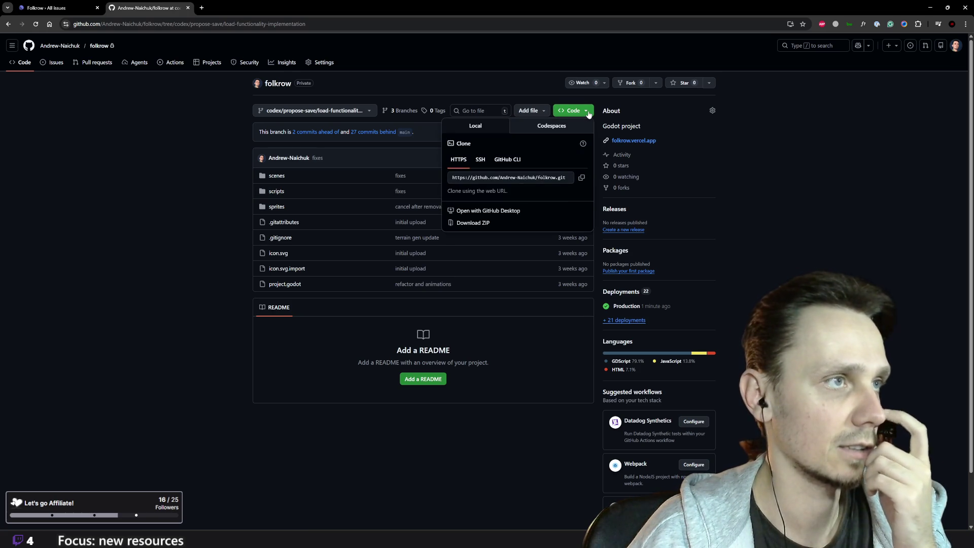
pyautogui.click(588, 112)
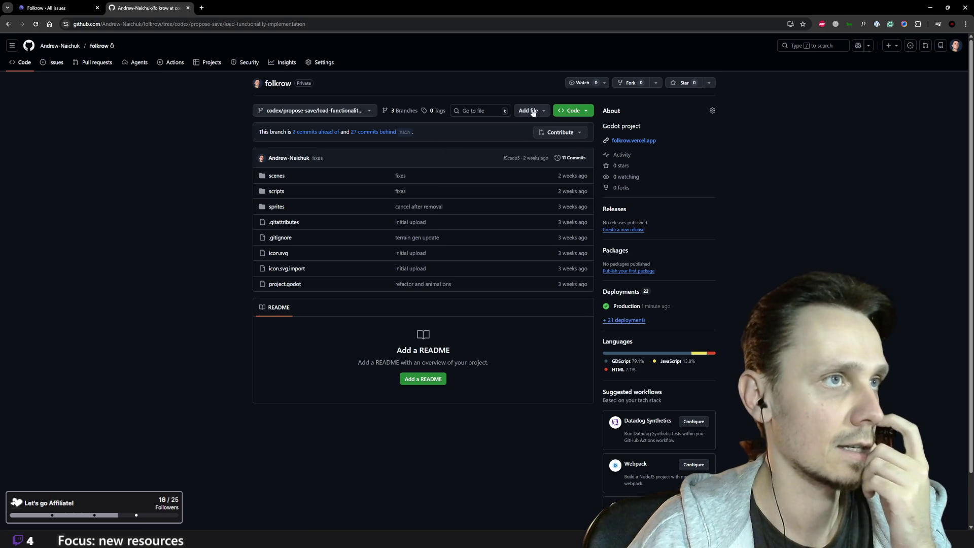
# Step: View the Branches page, then navigate back and forward to the branch's code page
pyautogui.click(404, 116)
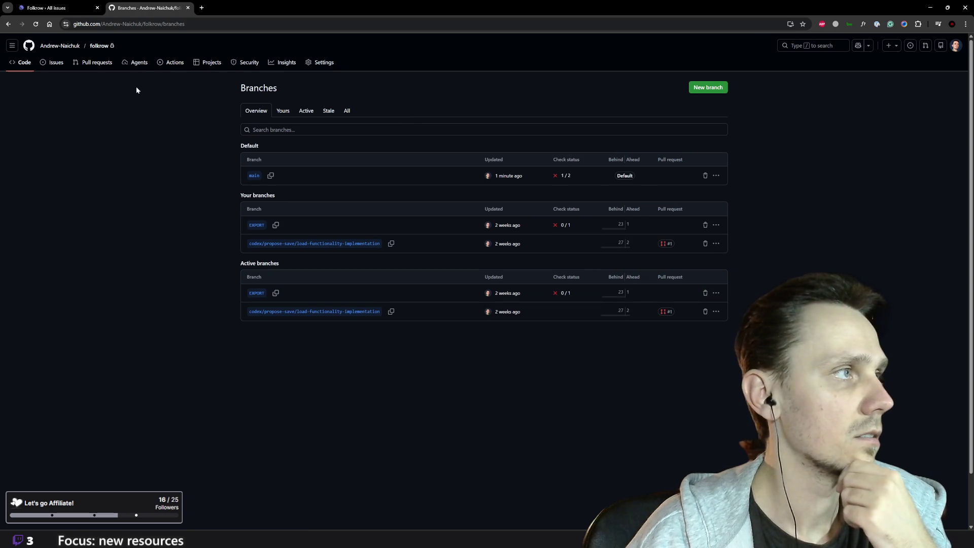
pyautogui.click(8, 24)
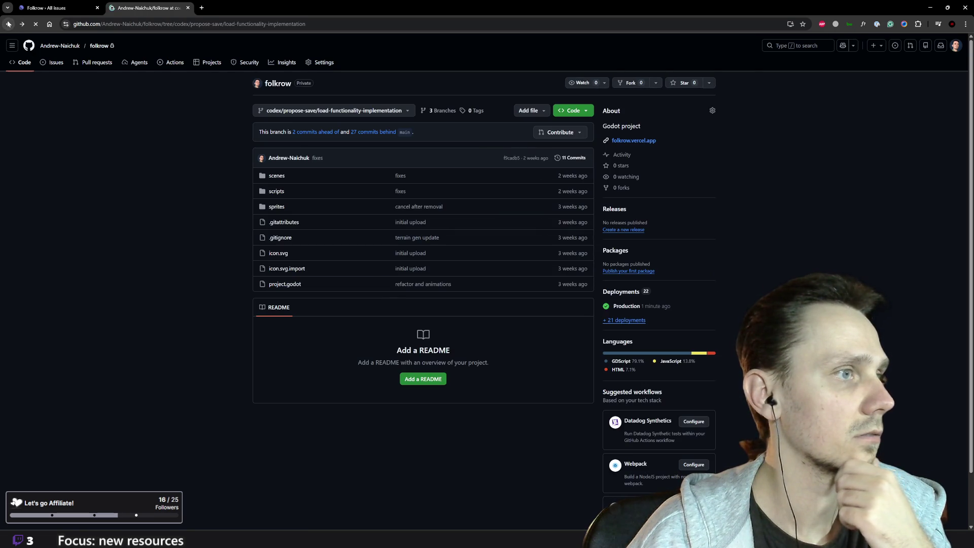
pyautogui.click(8, 24)
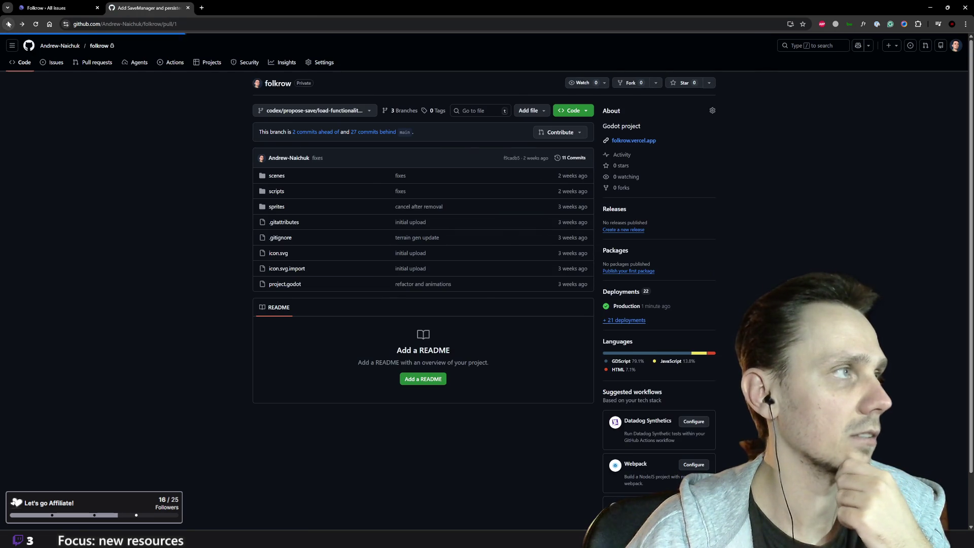
pyautogui.scroll(-4, 647, 288)
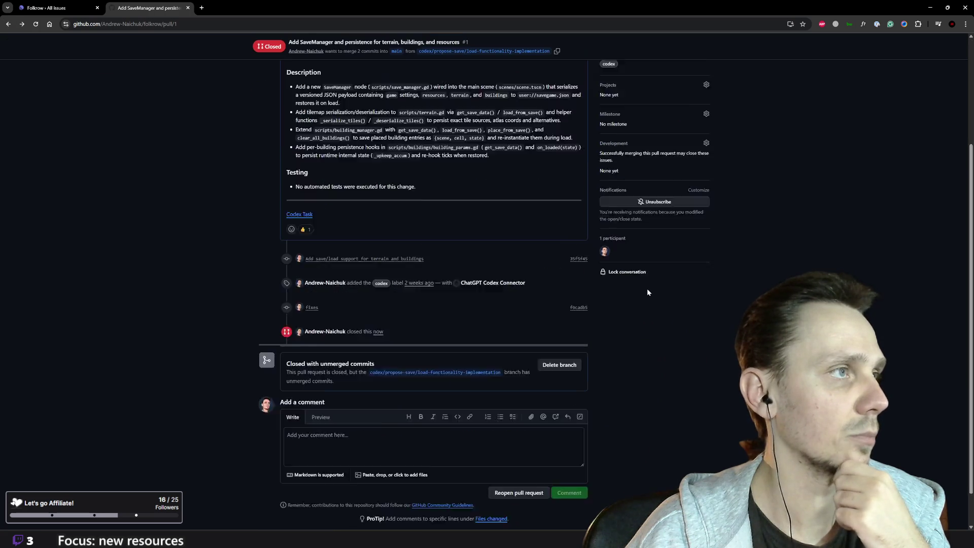
pyautogui.hotkey('alt', 'Right')
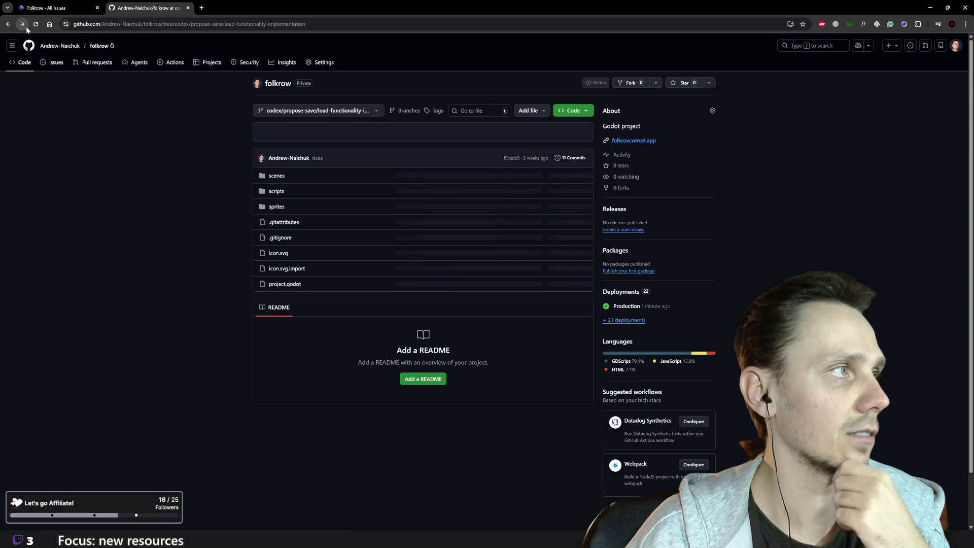
# Step: Bring up the repo's Vercel deployments, with 'new export' as the latest of 22 production deployments
pyautogui.click(634, 320)
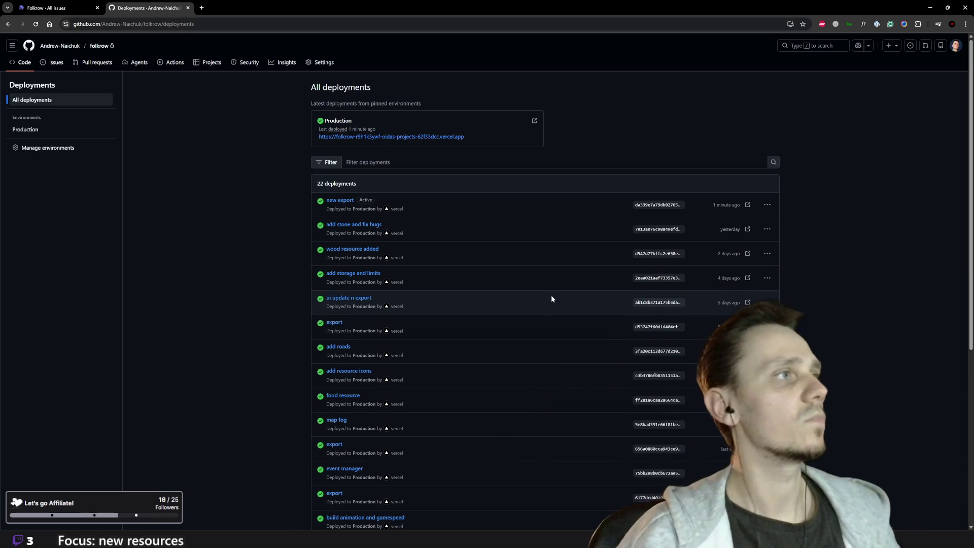
pyautogui.click(229, 28)
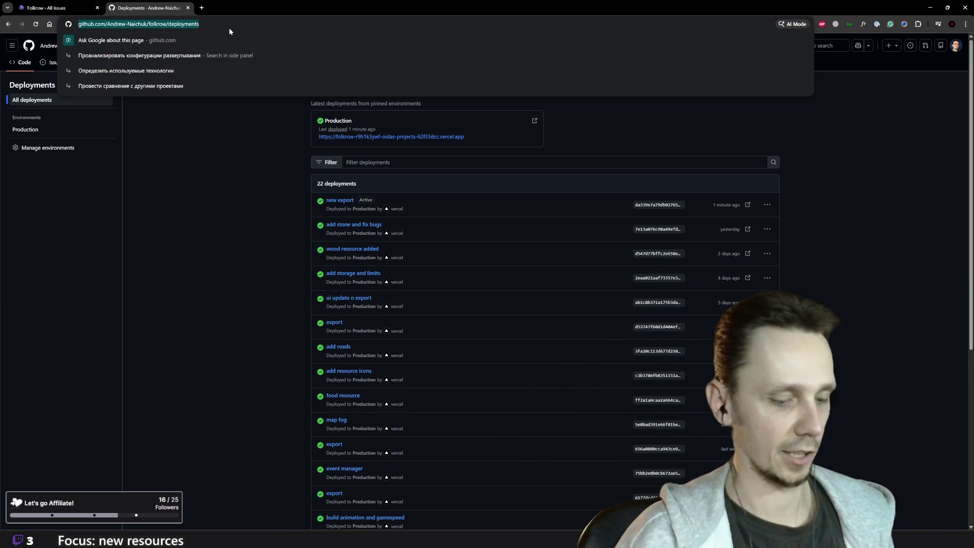
# Step: Load the live Folkrow game at folkrow.vercel.app from the address bar suggestion
pyautogui.write('fol')
pyautogui.press('Down')
pyautogui.press('Return')
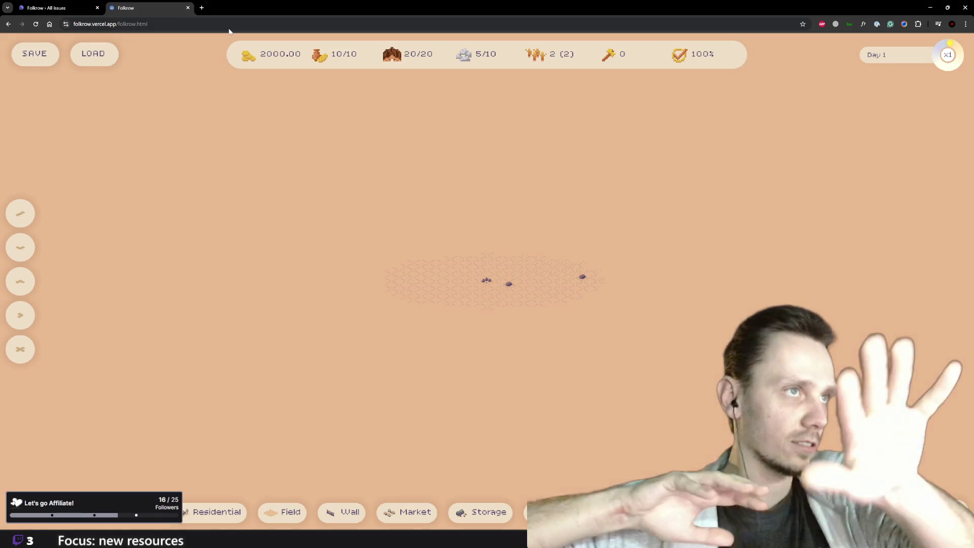
# Step: Use removal mode (x) on a map rock, triggering the 'Need a stonemason to remove' alert
pyautogui.scroll(5, 627, 335)
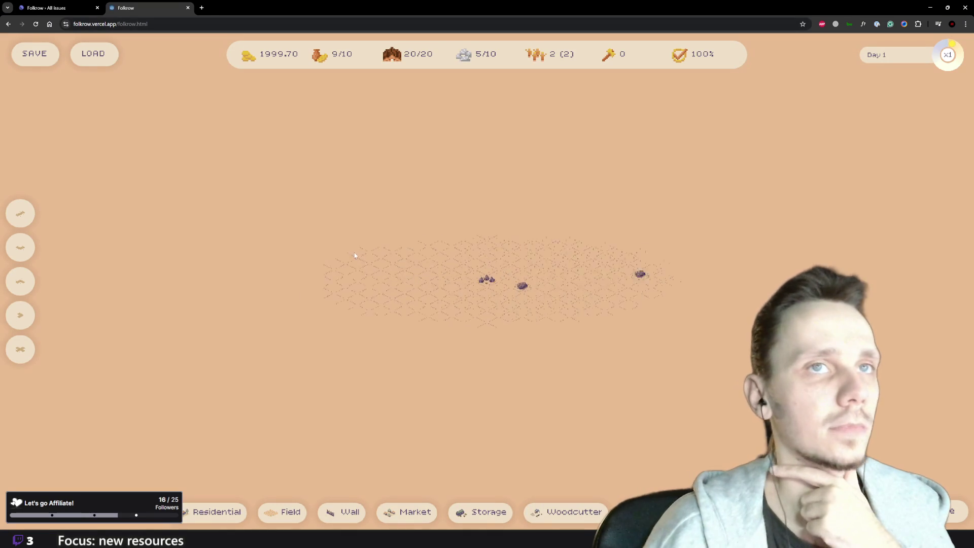
pyautogui.scroll(-3, 628, 335)
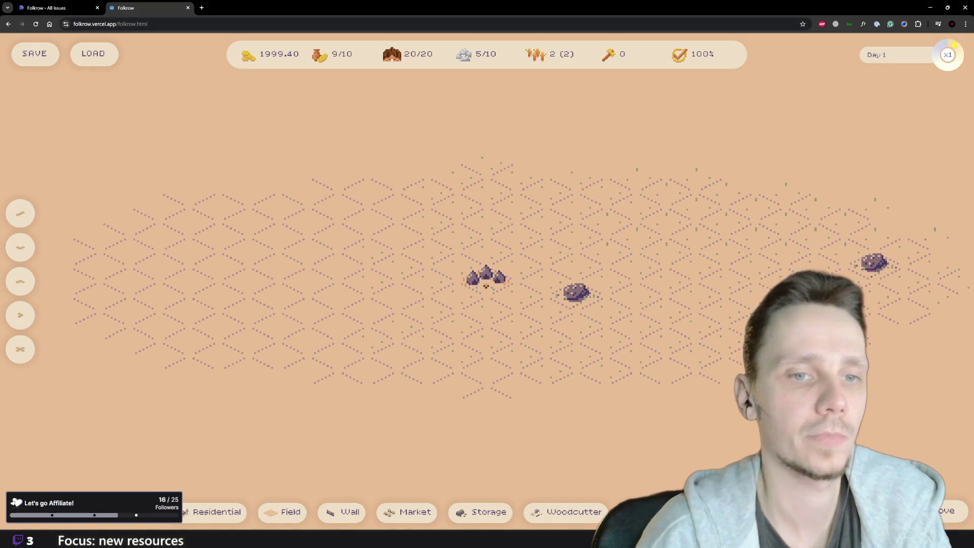
pyautogui.press('x')
pyautogui.click(576, 292)
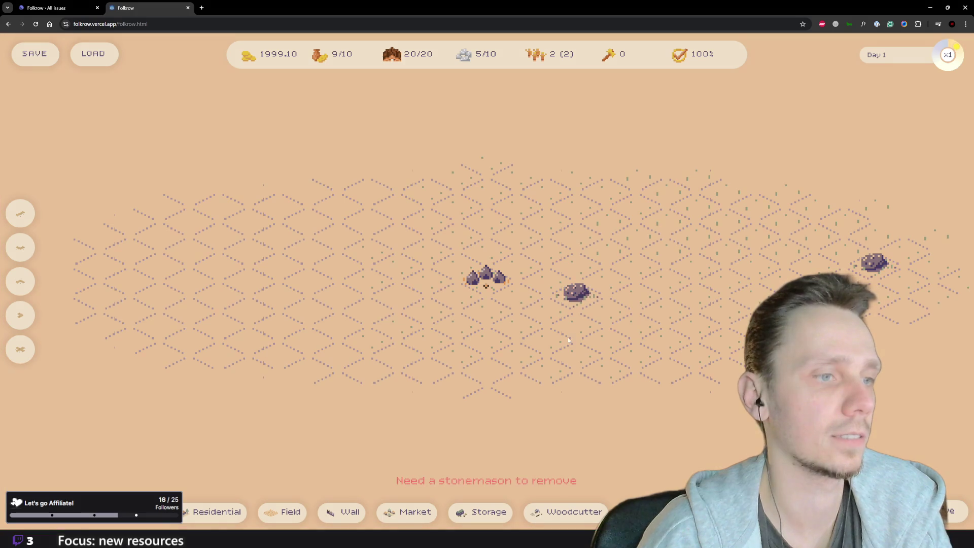